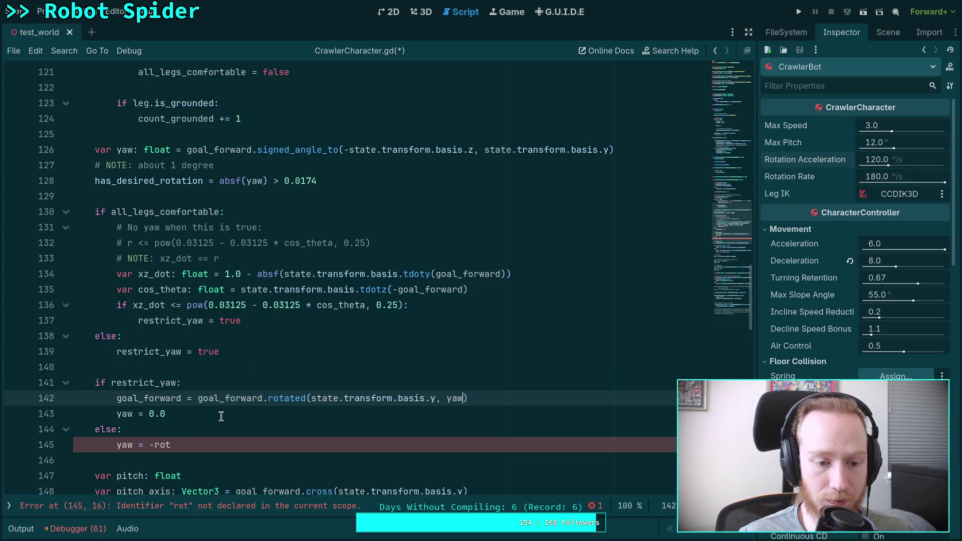
# Replace the undeclared 'rot' with 'yaw' on line 145, then select state.transform.basis.y on line 126
pyautogui.moveTo(153, 445); pyautogui.dragTo(171, 443)
pyautogui.write('yaw')
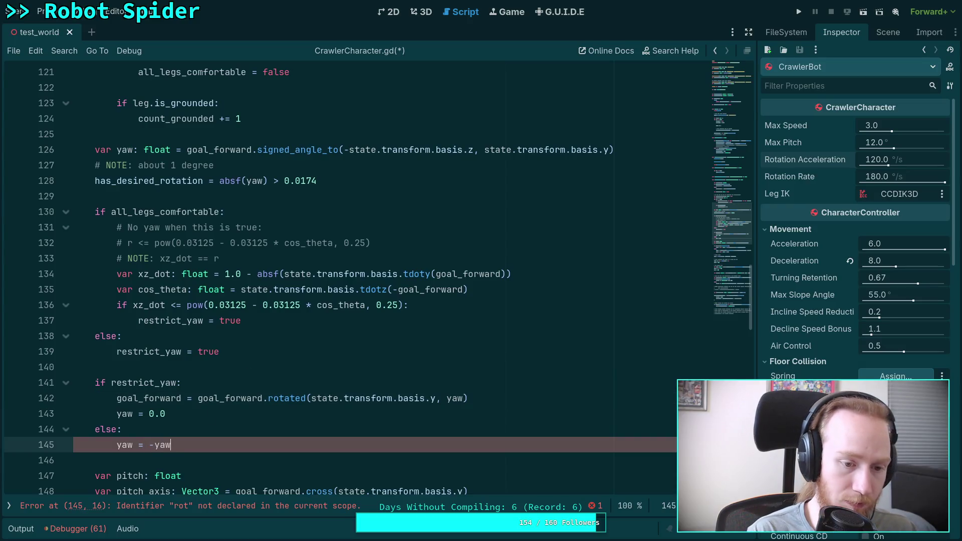
pyautogui.press('Escape')
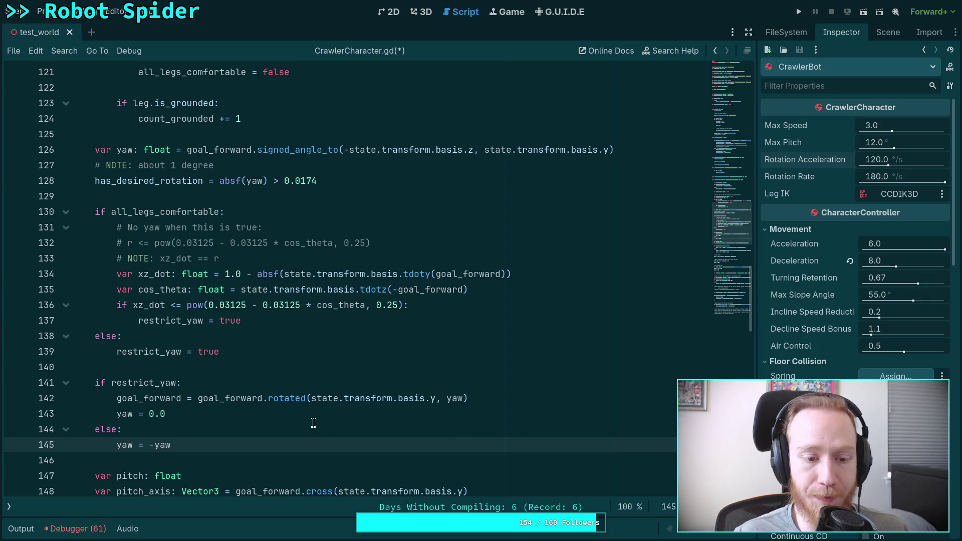
pyautogui.click(311, 422)
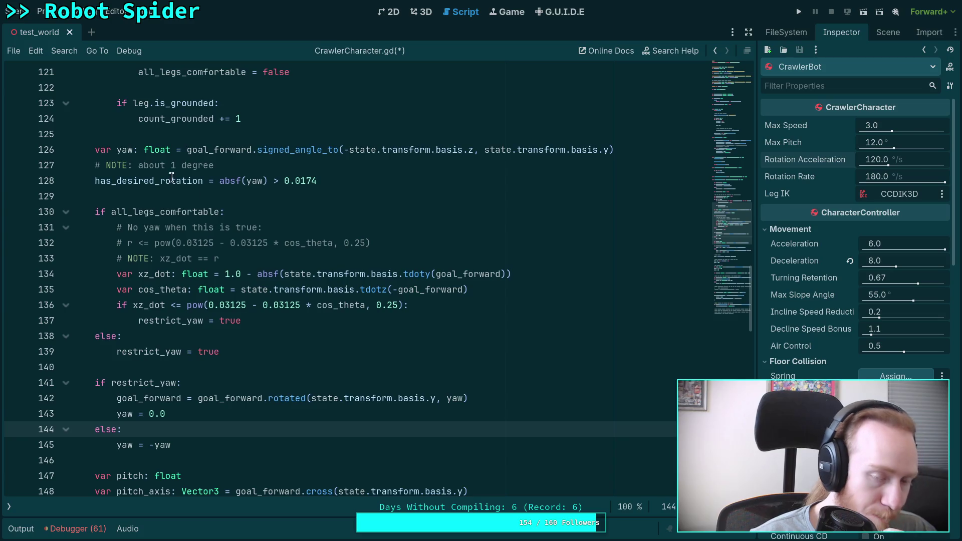
pyautogui.click(121, 153)
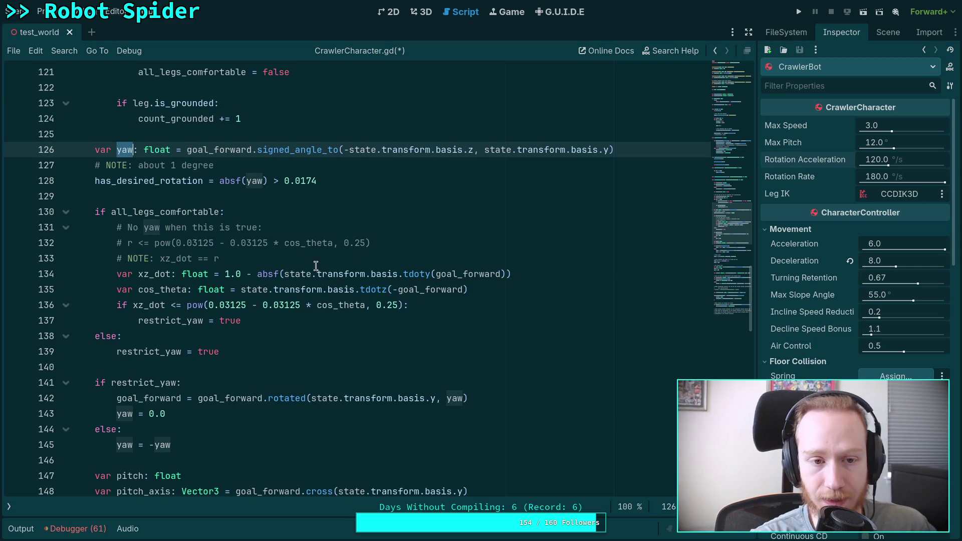
pyautogui.moveTo(485, 150); pyautogui.dragTo(611, 152)
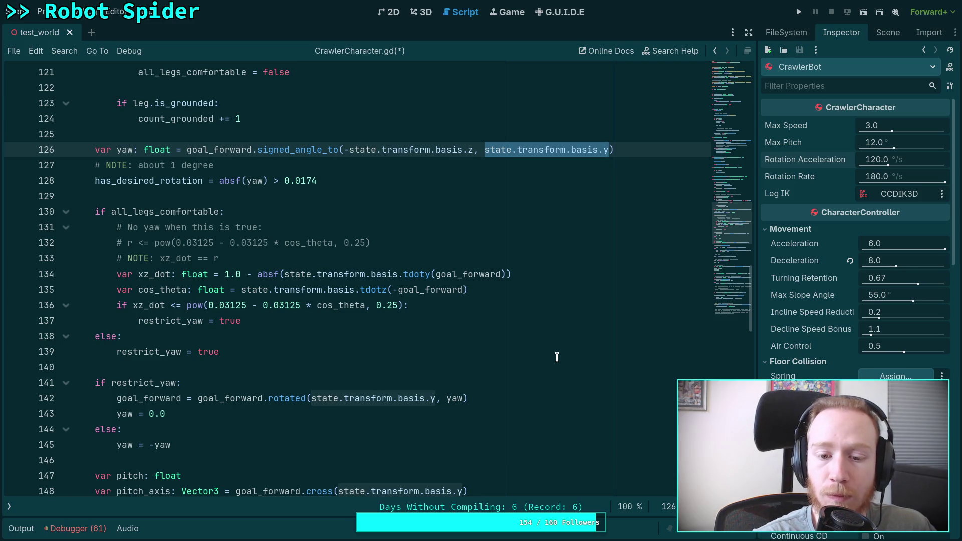
pyautogui.scroll(-4, 556, 357)
pyautogui.scroll(-2, 556, 357)
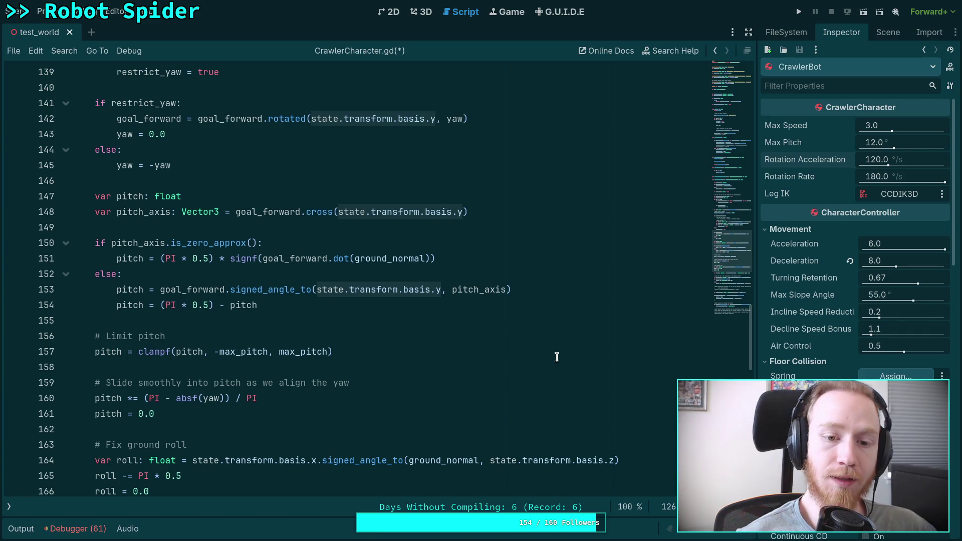
pyautogui.scroll(-6, 558, 354)
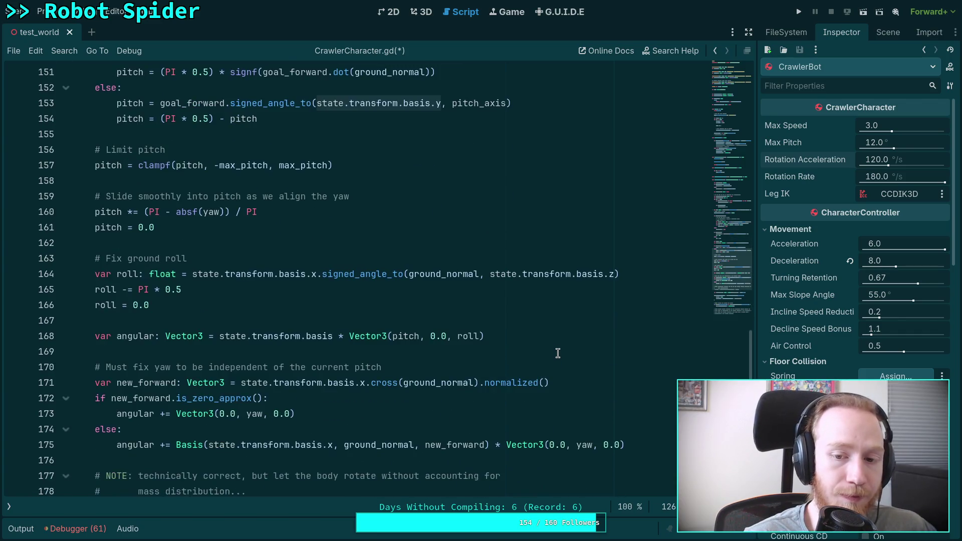
pyautogui.scroll(-1, 353, 341)
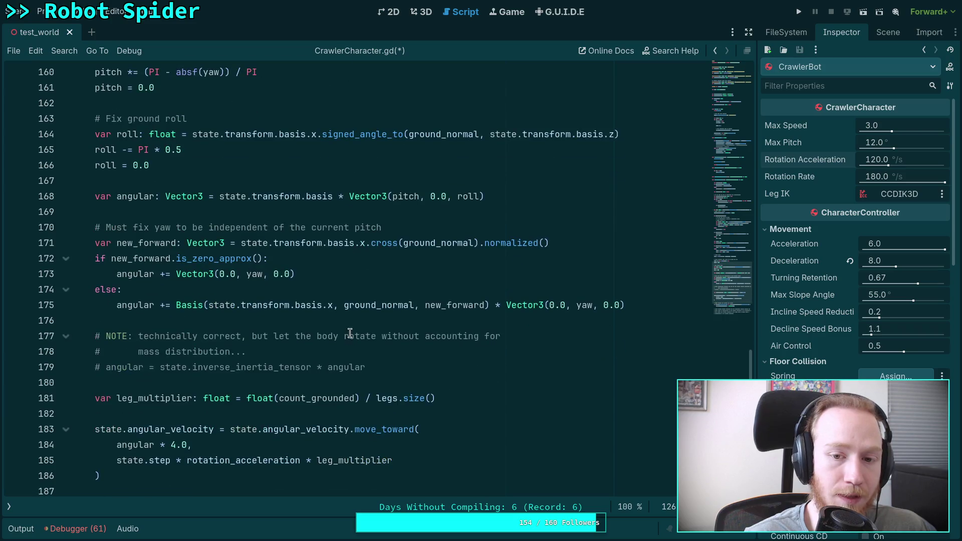
pyautogui.doubleClick(423, 243)
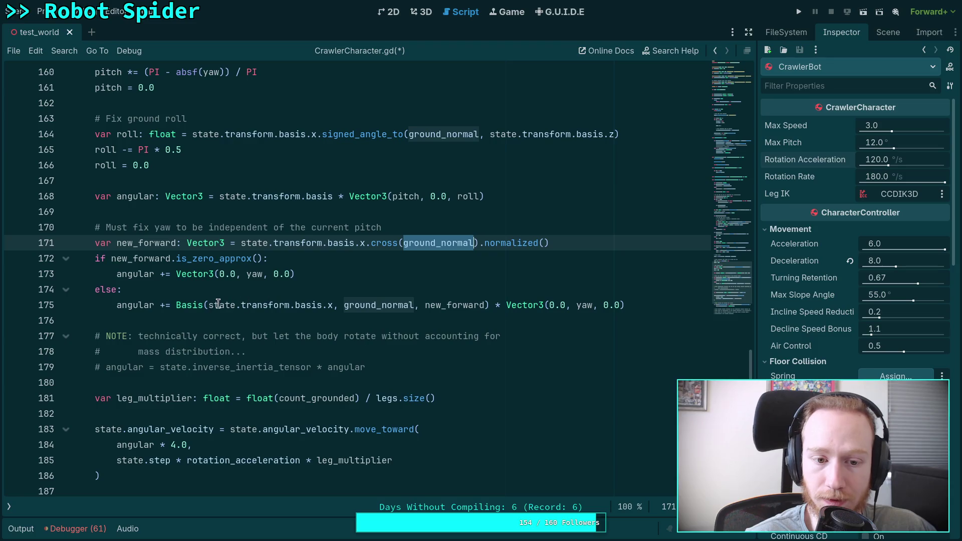
pyautogui.scroll(10, 467, 311)
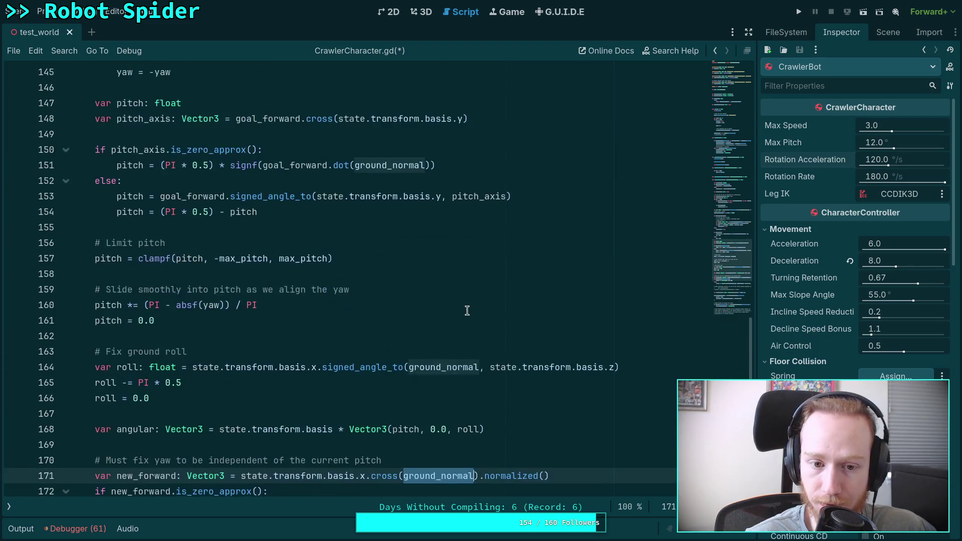
pyautogui.scroll(8, 467, 311)
pyautogui.scroll(-4, 467, 311)
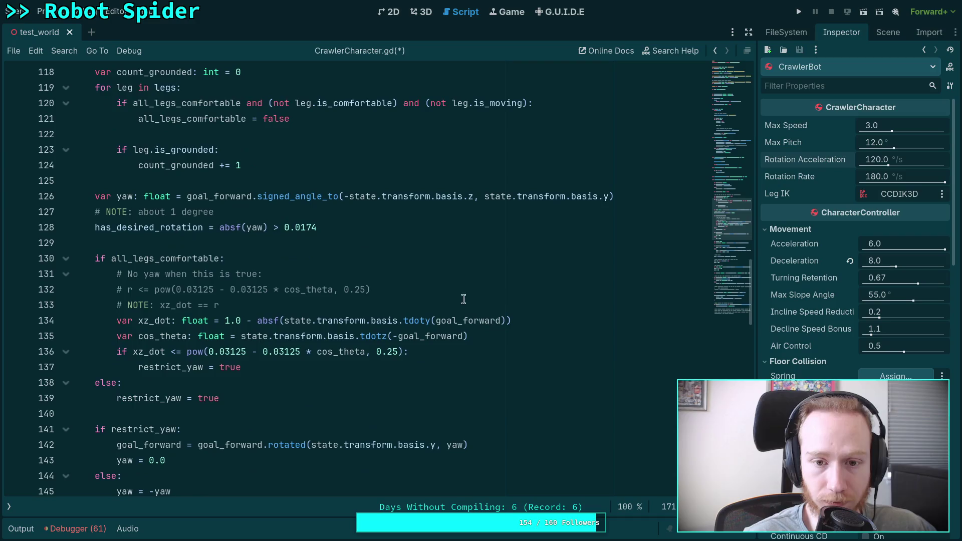
pyautogui.moveTo(484, 196); pyautogui.dragTo(607, 192)
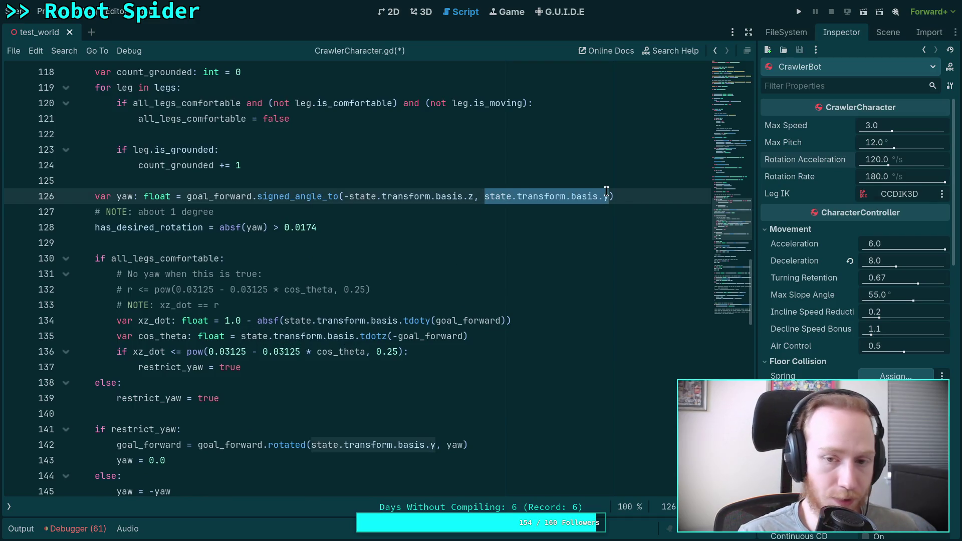
# Replace state.transform.basis.y on line 126 with ground_normal and read the state variable docs
pyautogui.write('ground_normal')
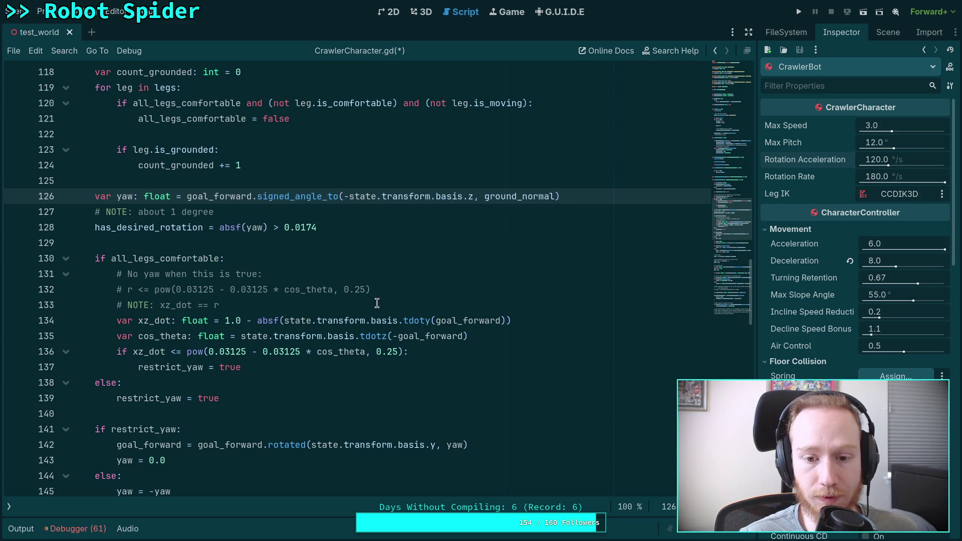
pyautogui.scroll(-1, 355, 337)
pyautogui.scroll(1, 351, 321)
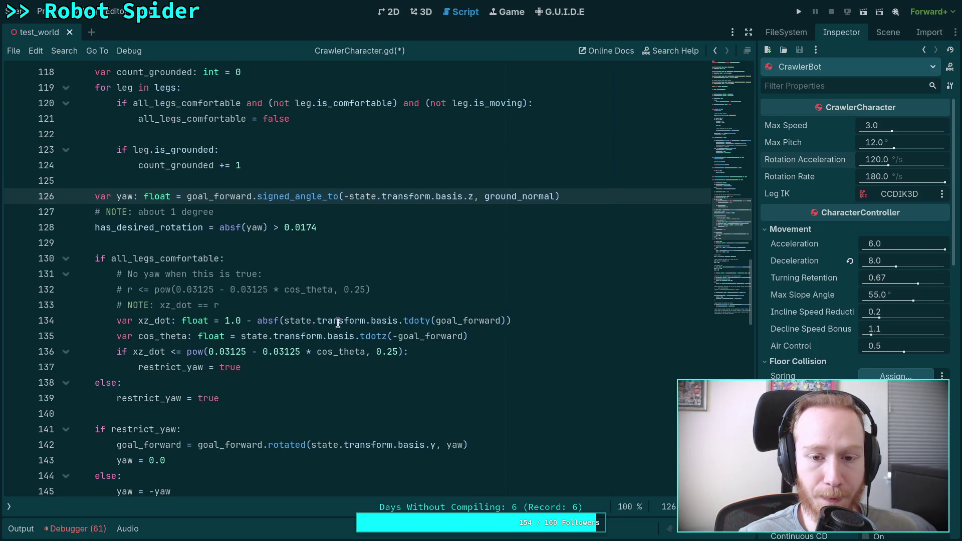
pyautogui.scroll(-2, 342, 281)
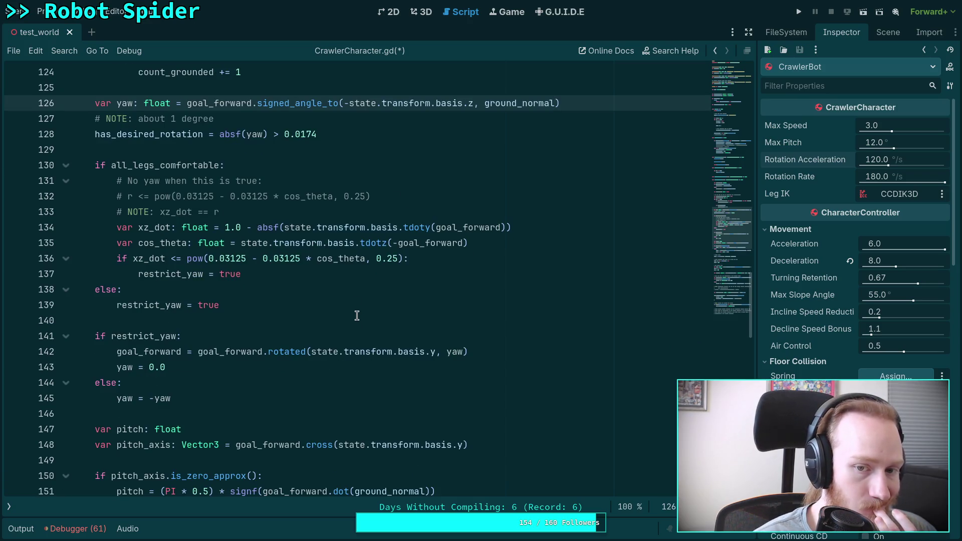
pyautogui.moveTo(355, 231)
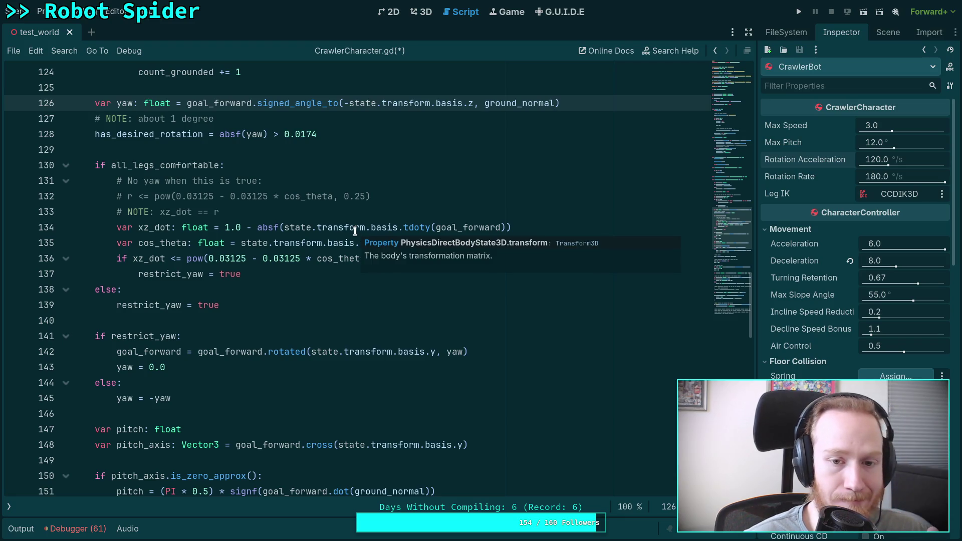
pyautogui.moveTo(299, 230)
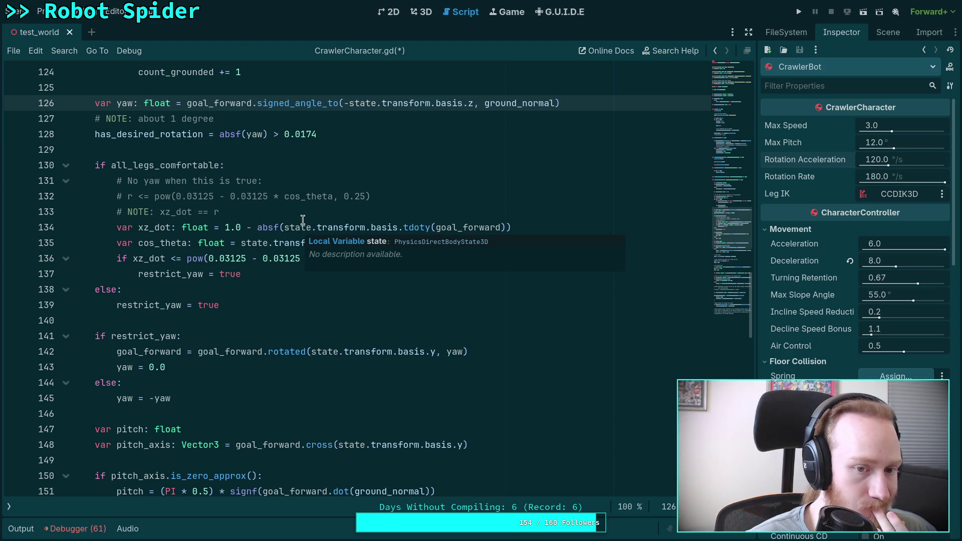
pyautogui.click(303, 219)
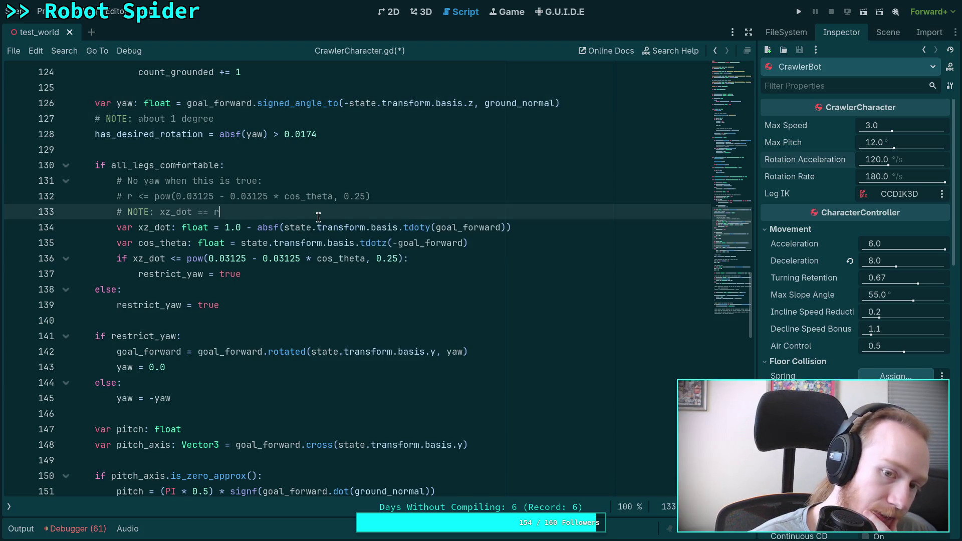
pyautogui.moveTo(284, 229); pyautogui.dragTo(430, 229)
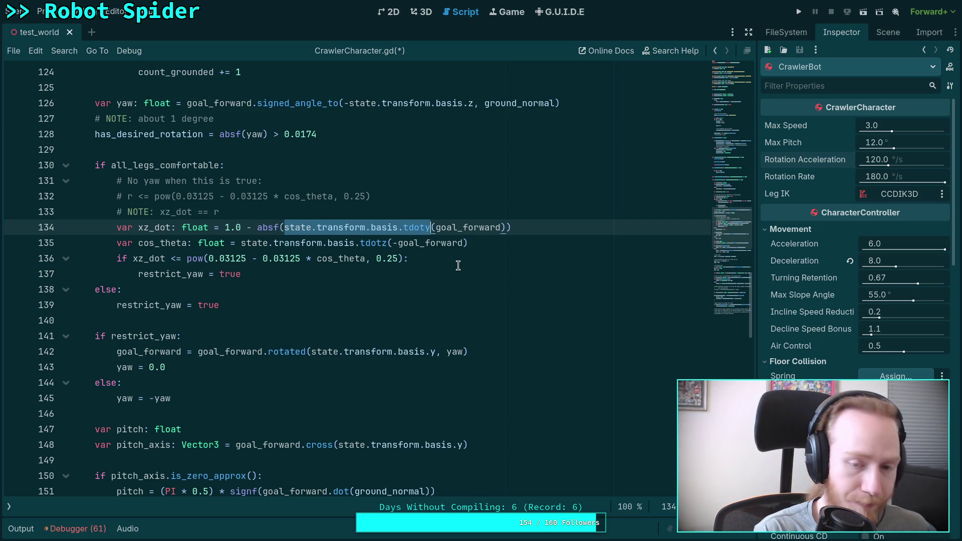
# Rewrite line 134 to use ground_normal.dot, completing ground_normal via autocomplete
pyautogui.write('groun')
pyautogui.write('d_n')
pyautogui.press('Return')
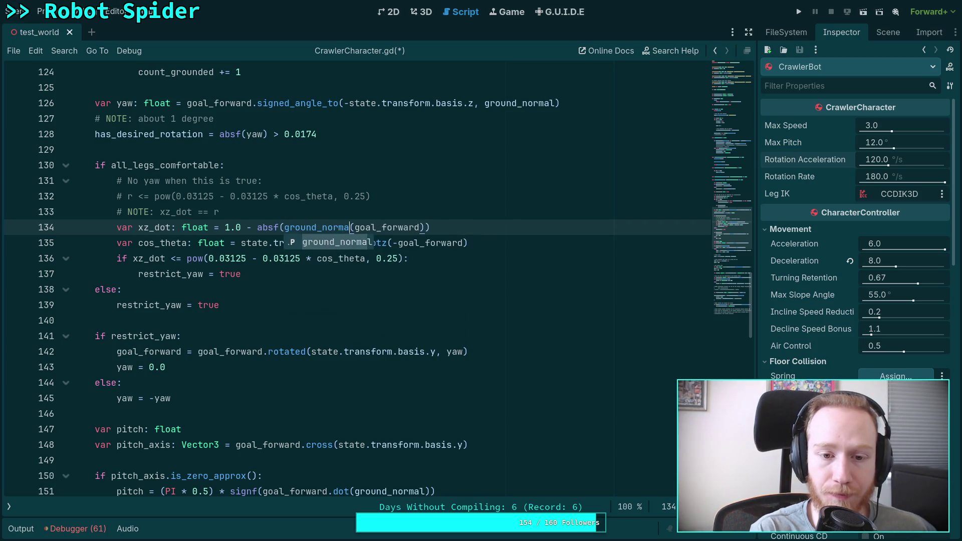
pyautogui.write('l.dot')
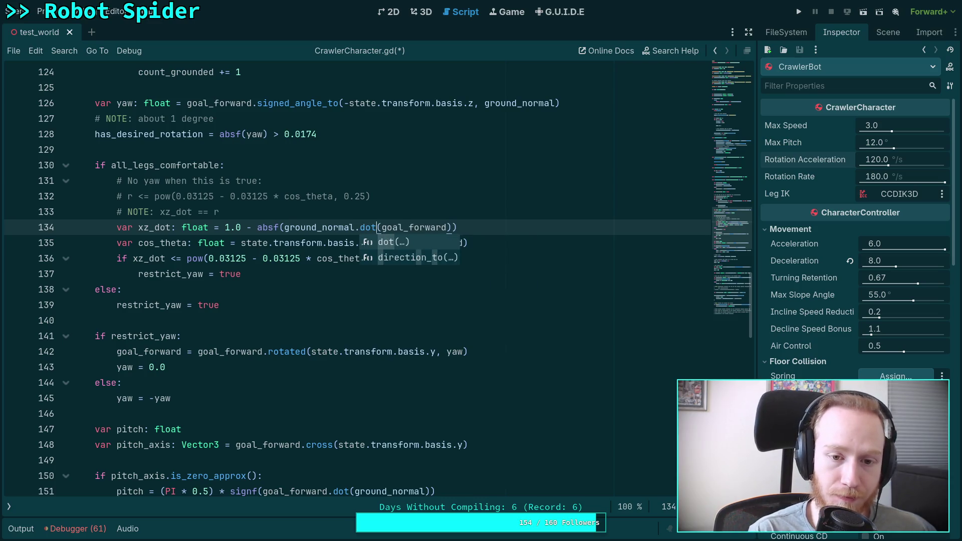
pyautogui.press('Escape')
pyautogui.press('Up')
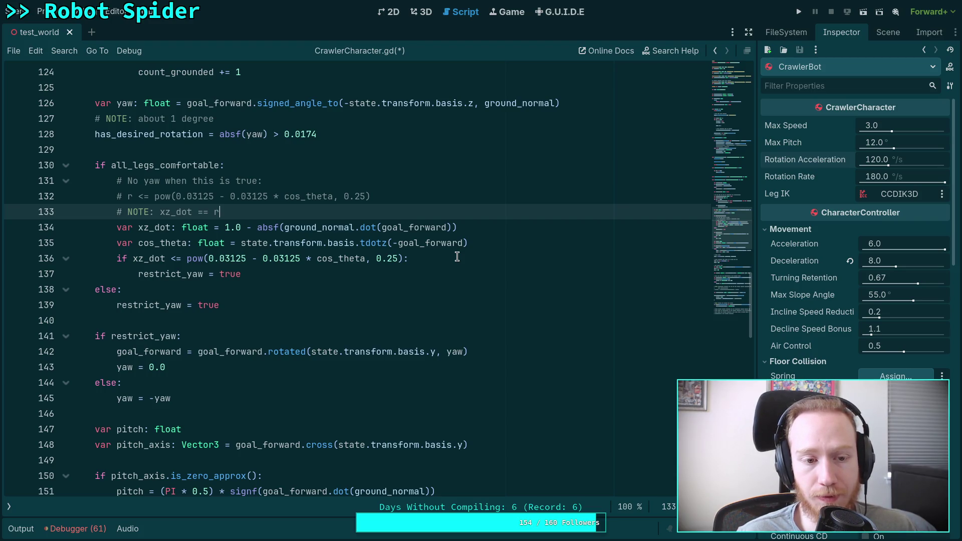
# Select the three basis axes passed to Basis on line 175
pyautogui.scroll(-12, 457, 256)
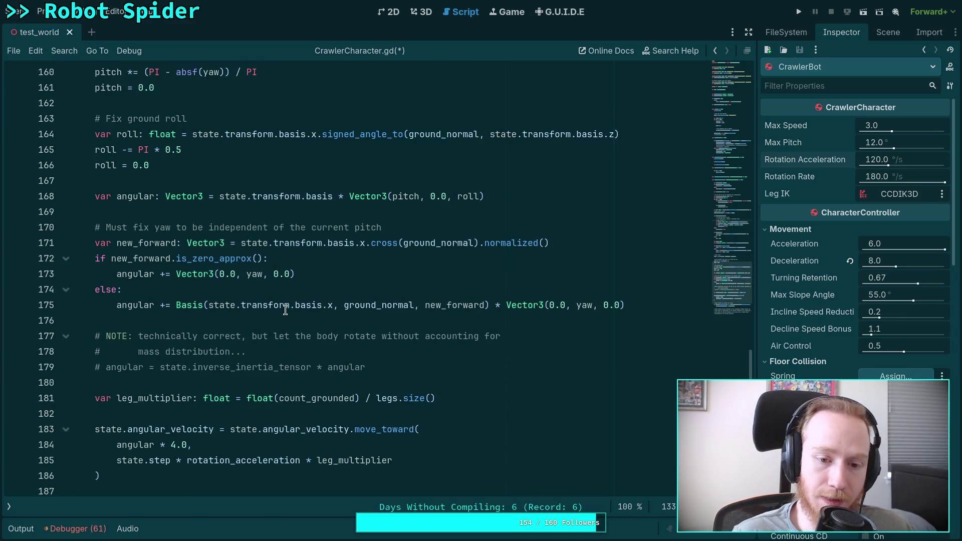
pyautogui.moveTo(207, 308)
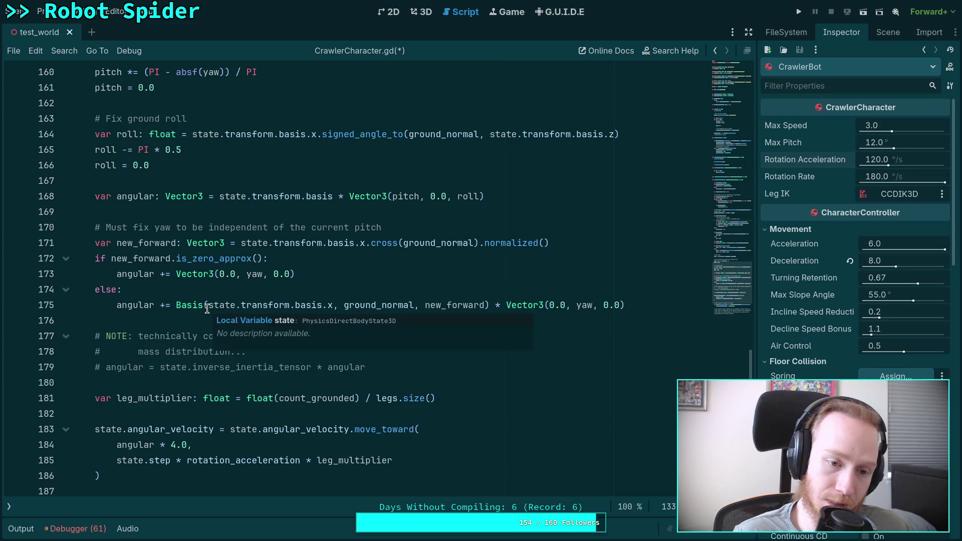
pyautogui.moveTo(207, 308); pyautogui.dragTo(485, 306)
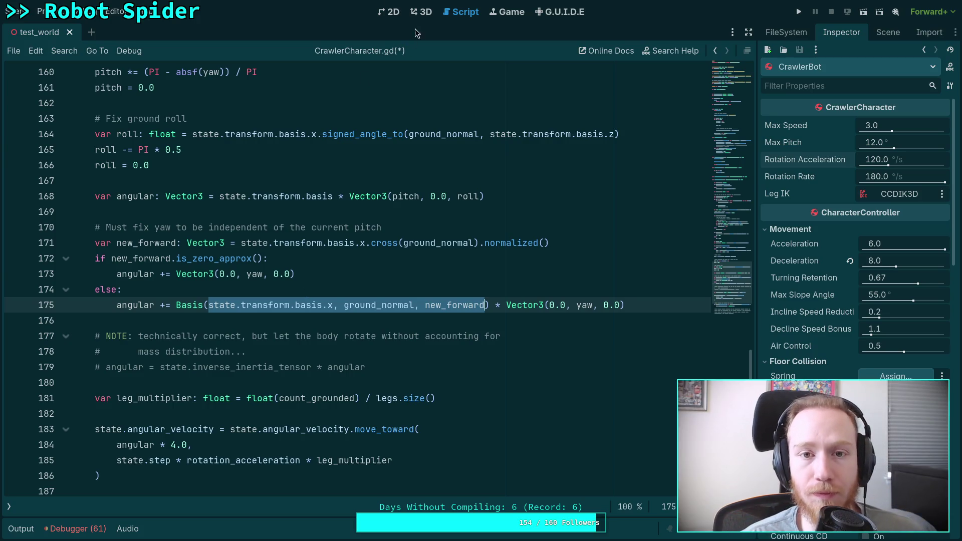
pyautogui.click(421, 12)
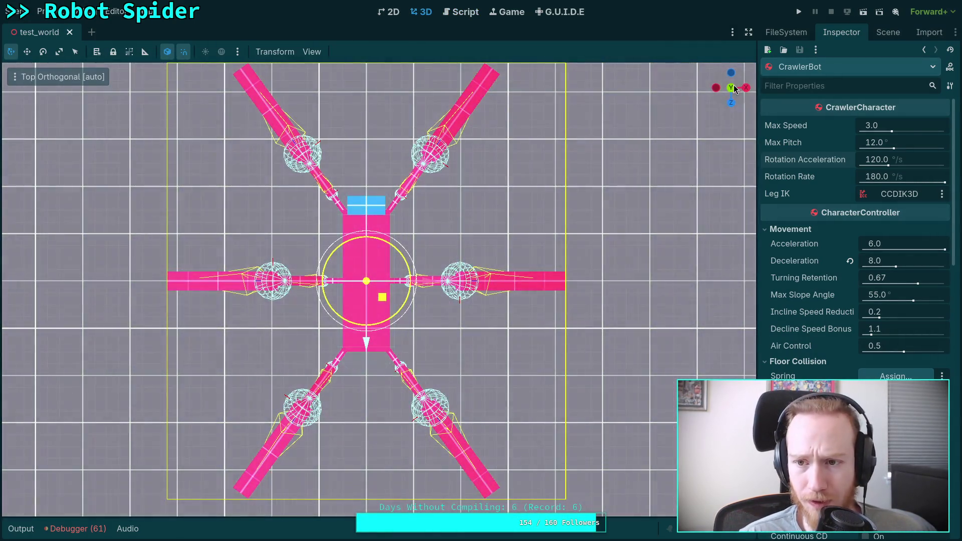
pyautogui.click(731, 88)
pyautogui.click(730, 91)
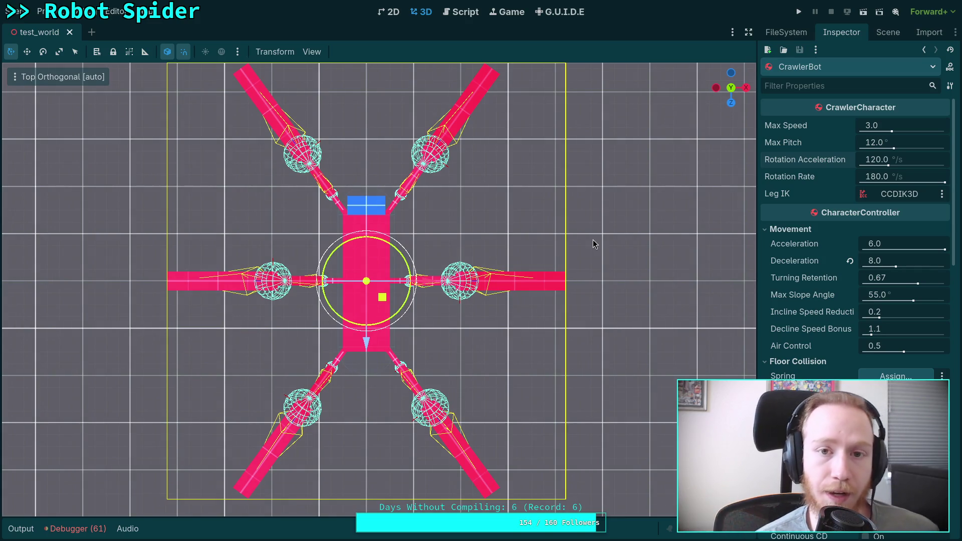
pyautogui.click(460, 11)
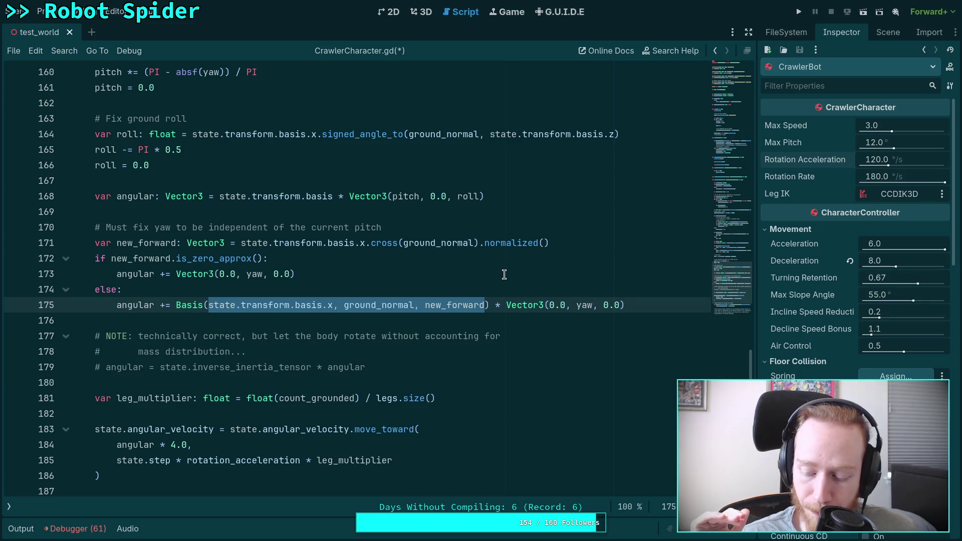
# Switch from Godot to the browser and open the Procedurally Animated Robots in Minecraft video
pyautogui.hotkey('alt', 'Tab')
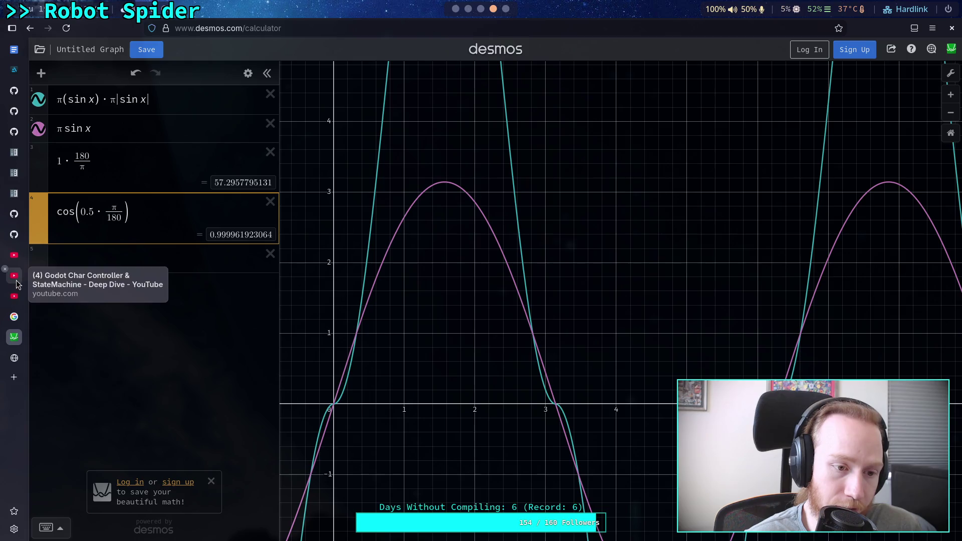
pyautogui.click(15, 297)
pyautogui.scroll(5, 281, 356)
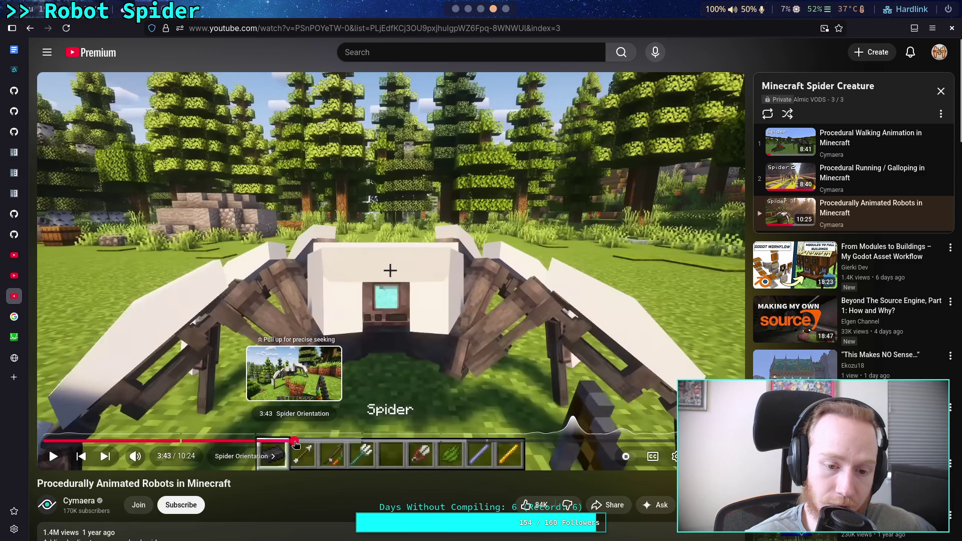
# Jump to the Spider Orientation chapter and pause the video on the roll diagram
pyautogui.click(291, 441)
pyautogui.click(320, 407)
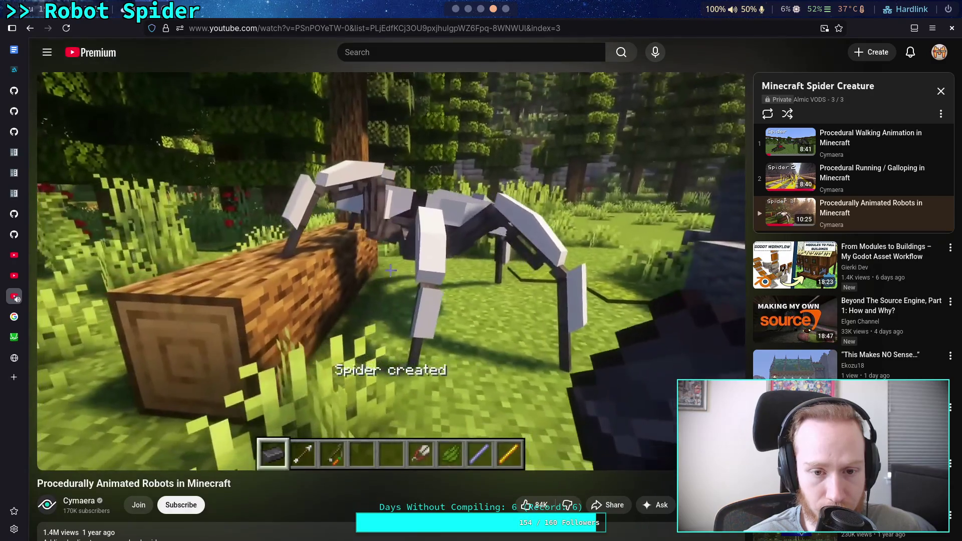
pyautogui.moveTo(342, 395)
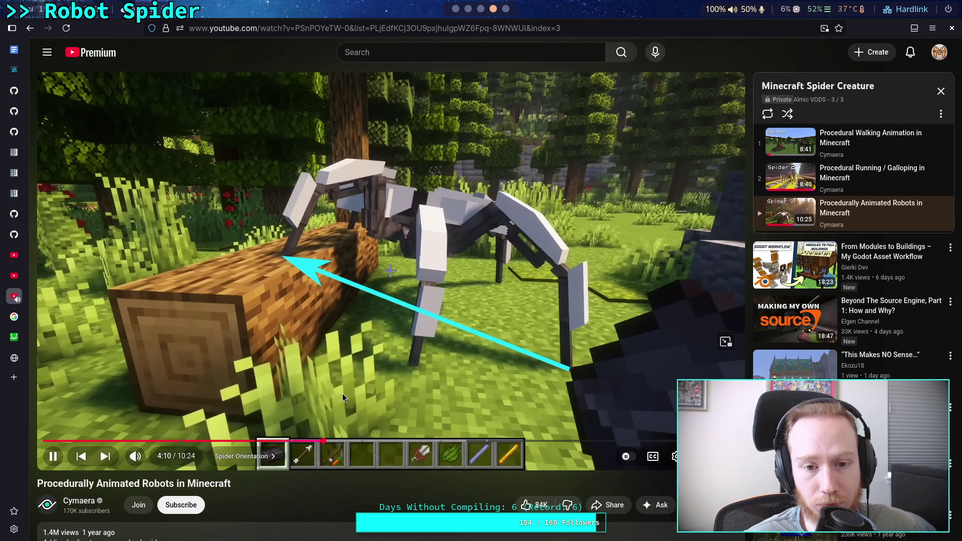
pyautogui.click(351, 390)
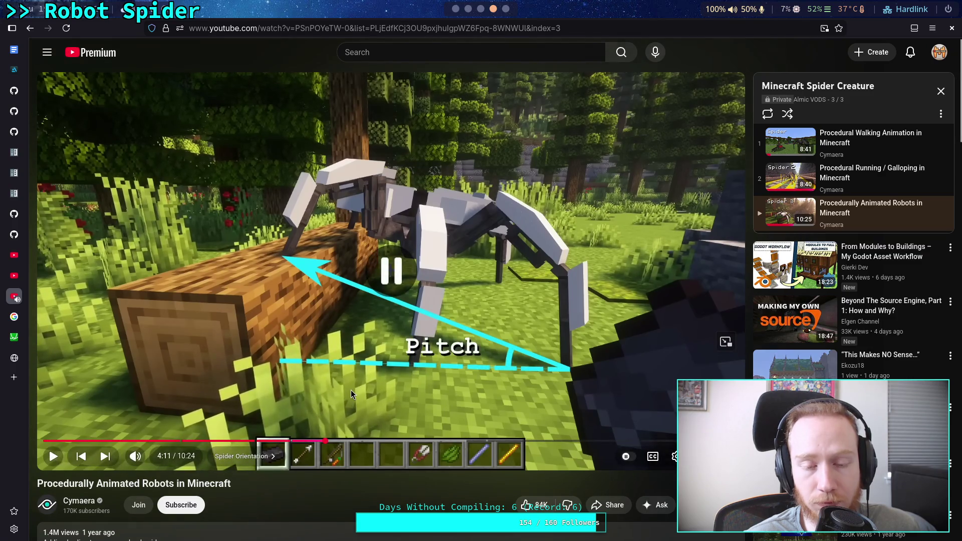
pyautogui.click(350, 390)
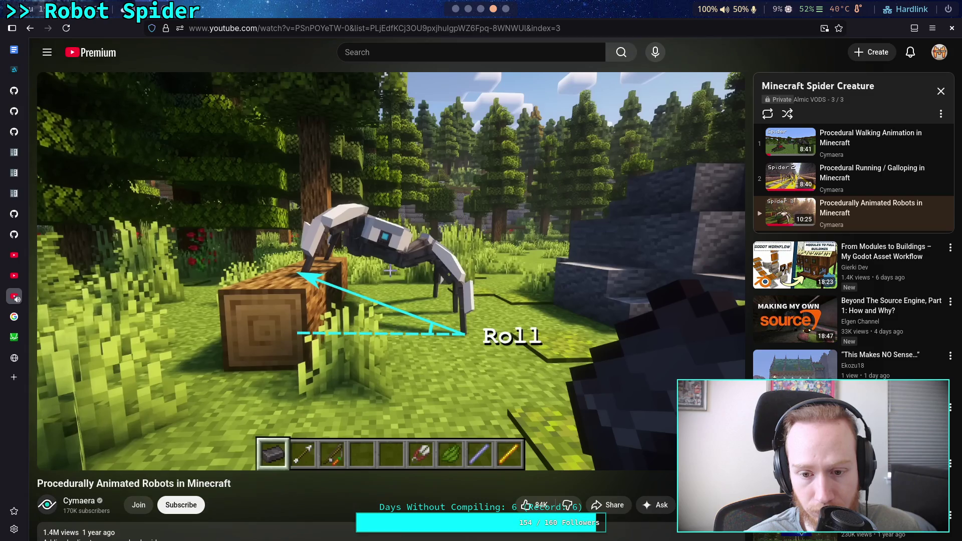
pyautogui.click(351, 390)
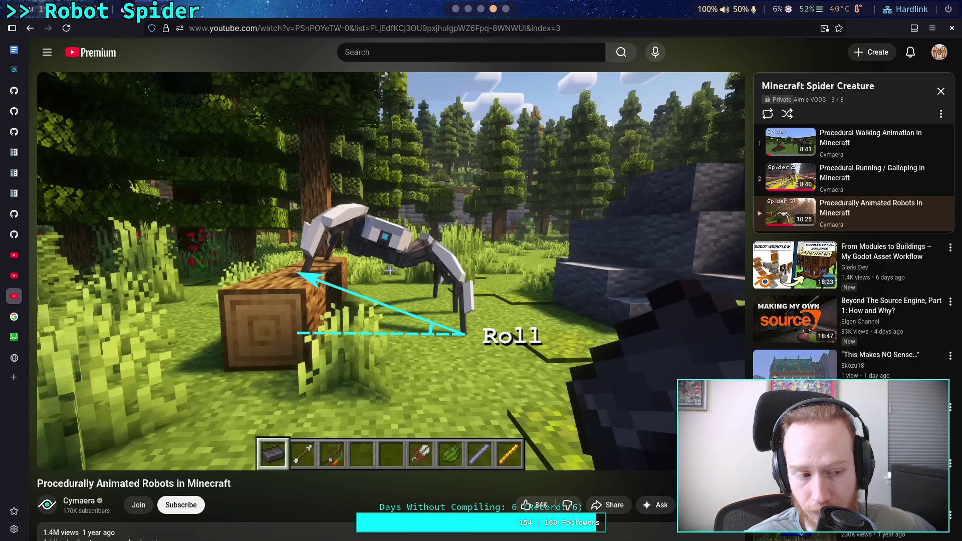
# Return to the Godot script editor with the caret on blank line 176
pyautogui.click(467, 9)
pyautogui.click(459, 10)
pyautogui.click(365, 321)
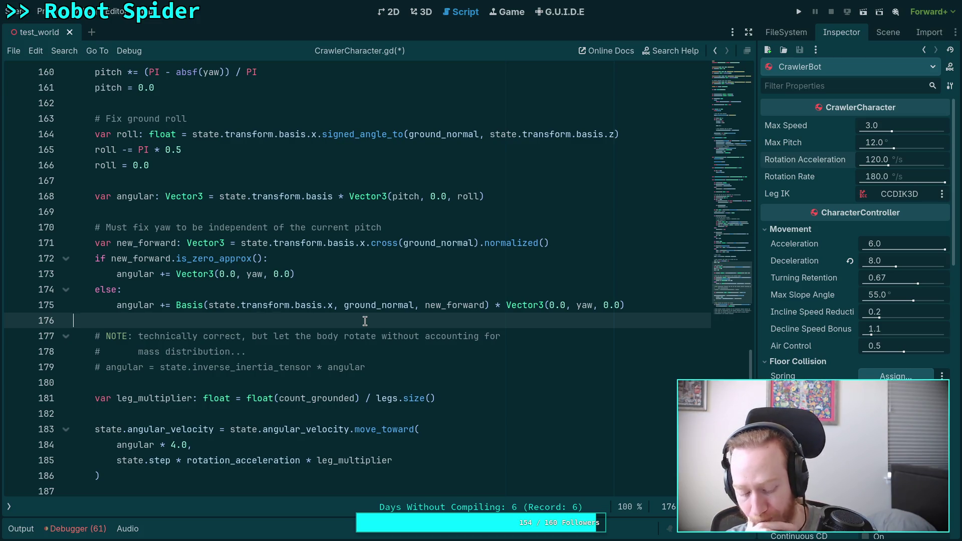
# Review _solve_rotation from line 107 and show the script and method lists panel
pyautogui.scroll(12, 365, 321)
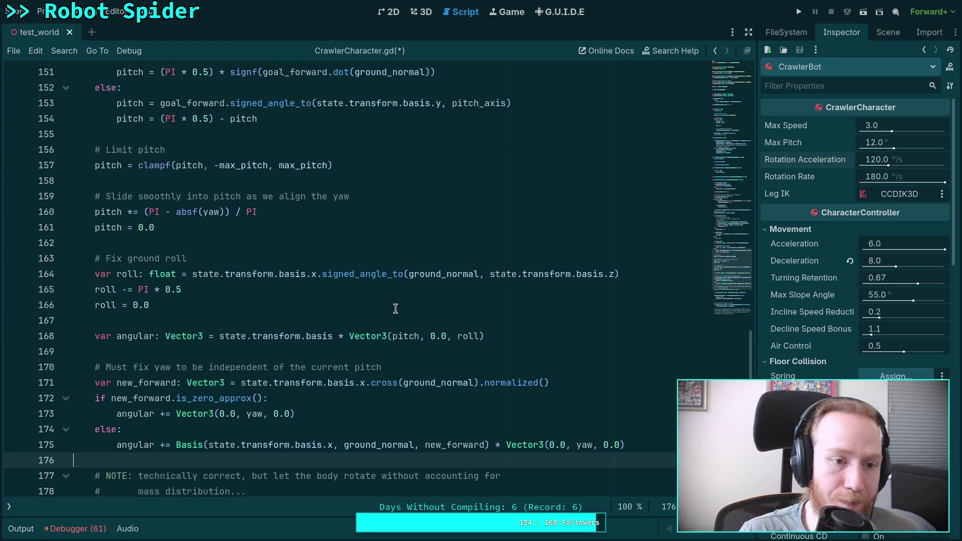
pyautogui.scroll(9, 353, 310)
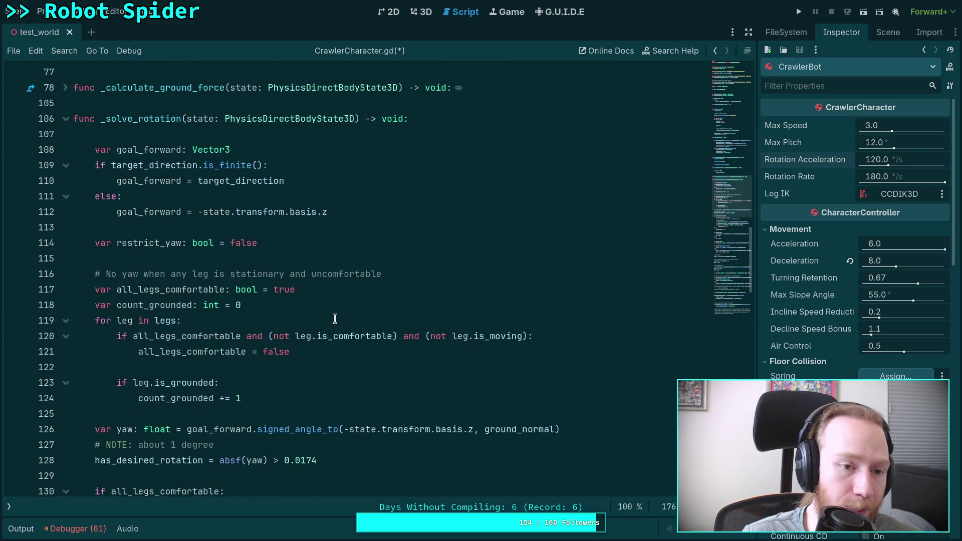
pyautogui.click(356, 223)
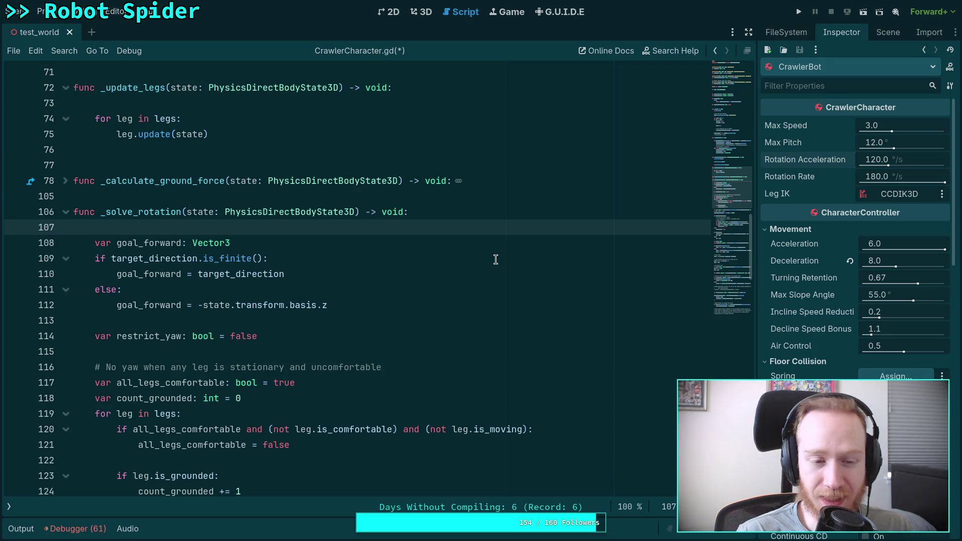
pyautogui.scroll(-15, 456, 309)
pyautogui.scroll(-15, 461, 302)
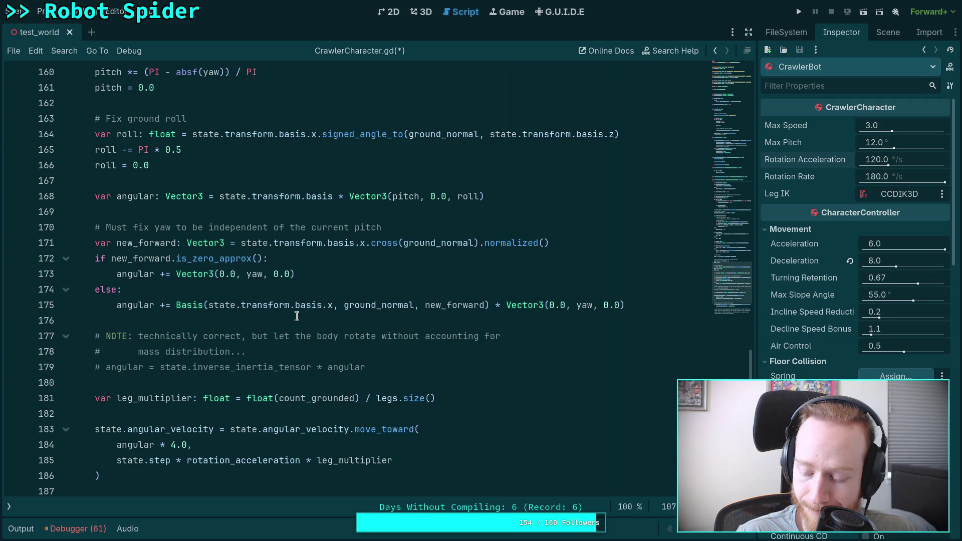
pyautogui.scroll(12, 297, 316)
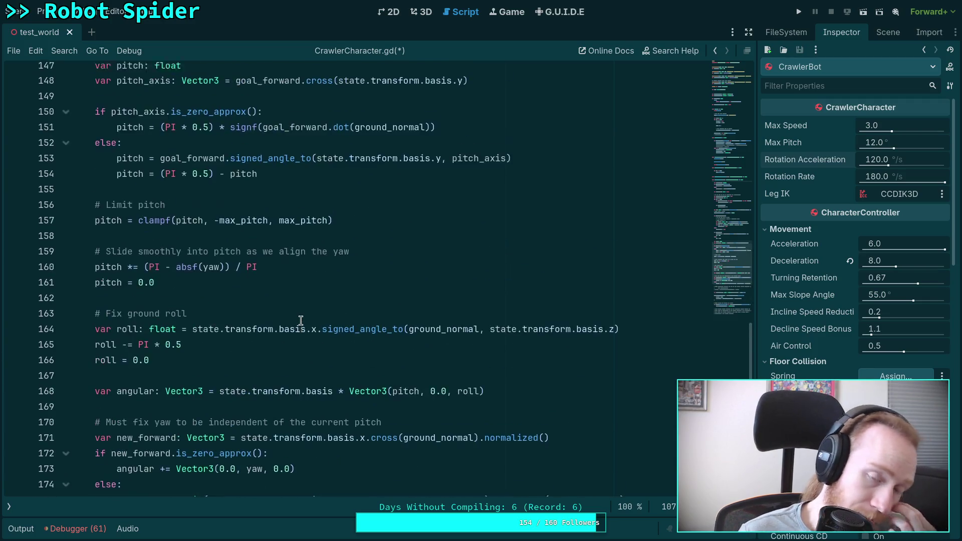
pyautogui.click(13, 506)
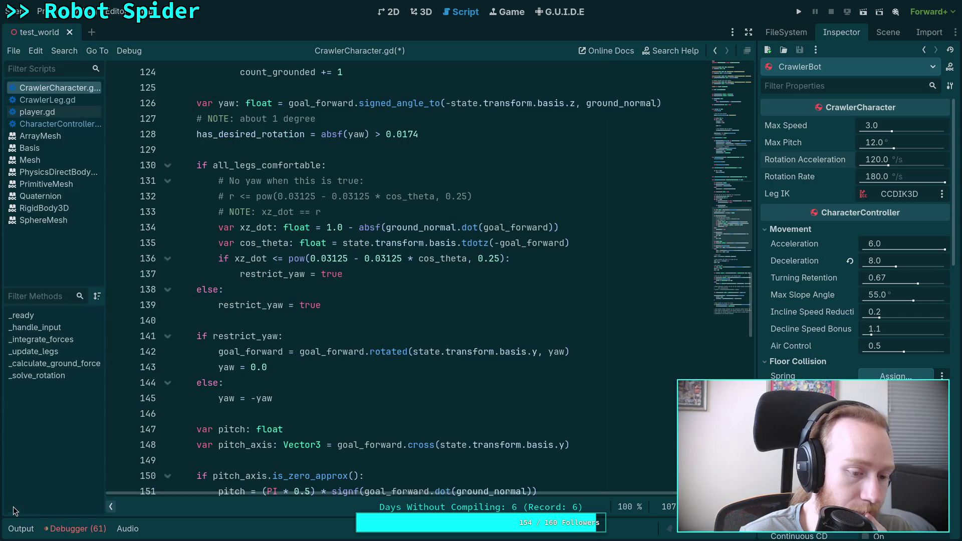
# Look over CrawlerLeg.gd's _ready and update code, then switch to the browser workspace
pyautogui.click(62, 101)
pyautogui.scroll(12, 331, 269)
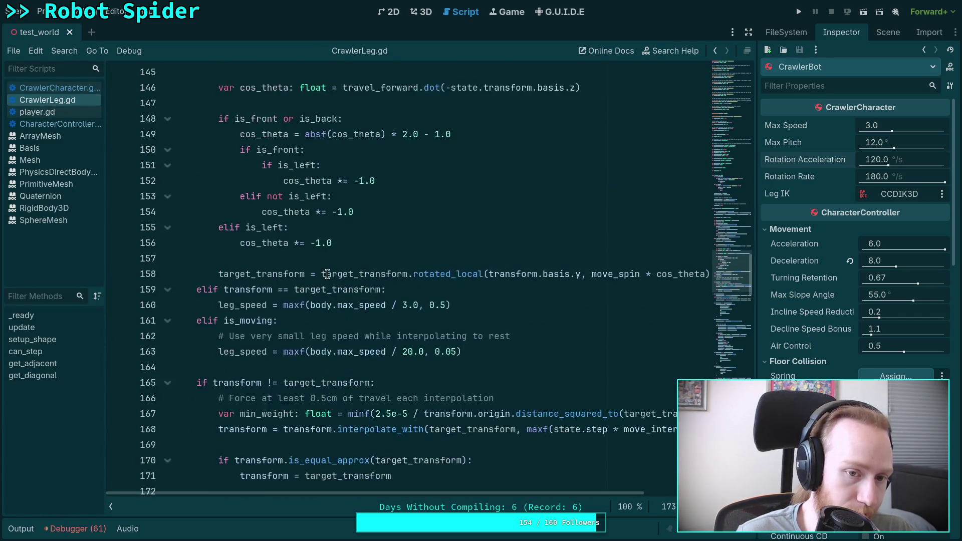
pyautogui.scroll(10, 331, 269)
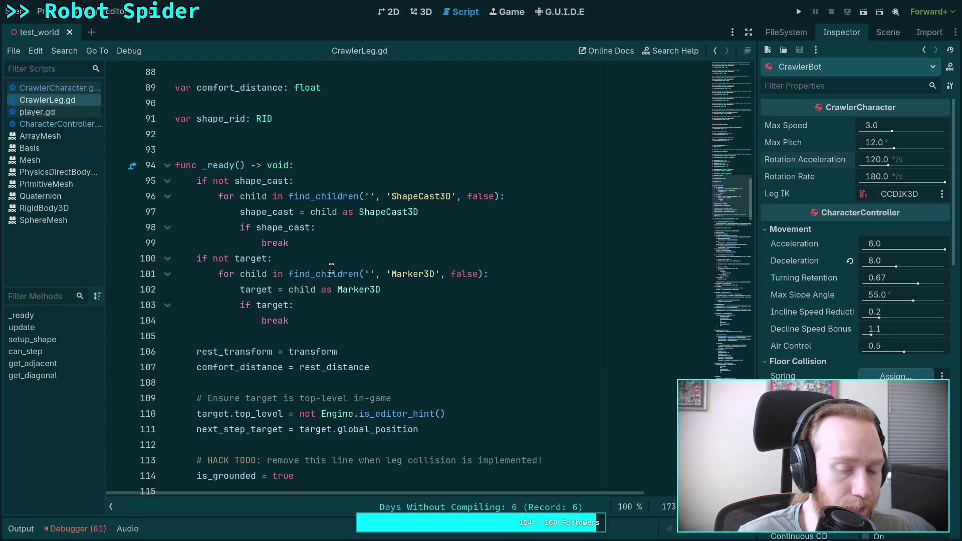
pyautogui.scroll(-4, 332, 269)
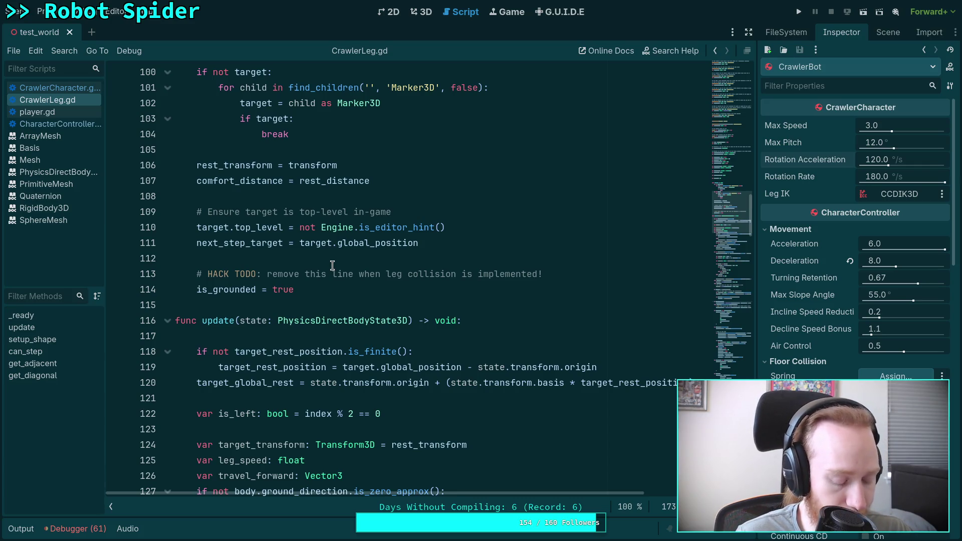
pyautogui.press('super+4')
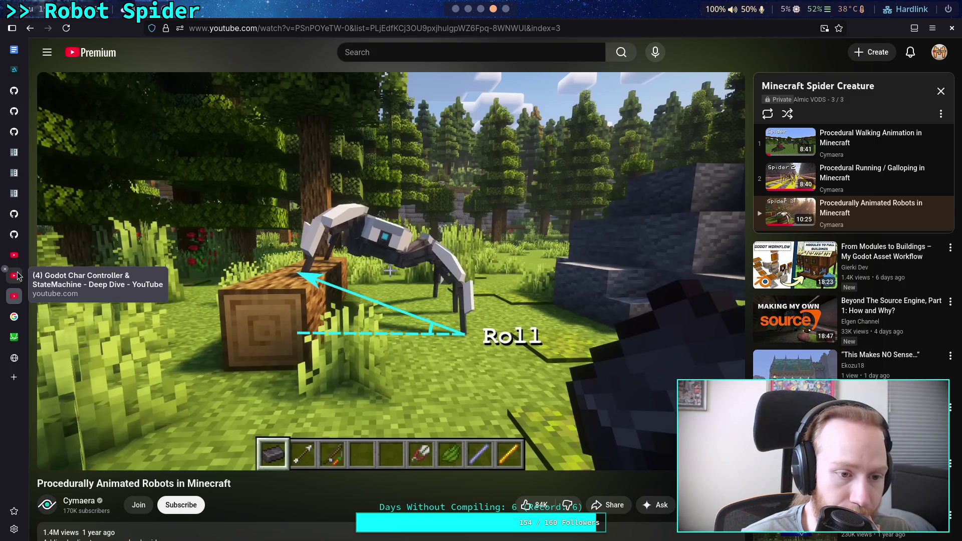
# From the Quaternions tab's back history, return to the NEW Procedural Animation In Godot 4.0 video
pyautogui.click(14, 255)
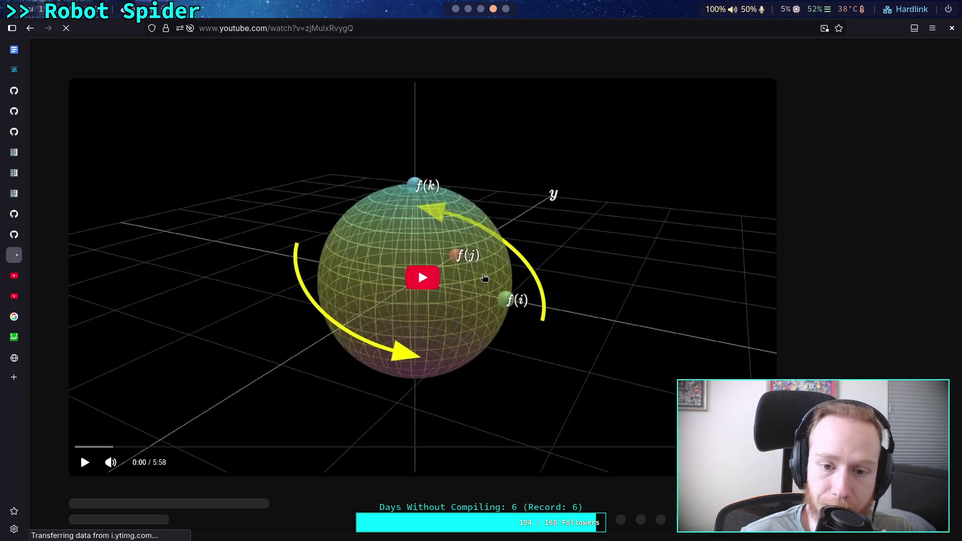
pyautogui.rightClick(31, 29)
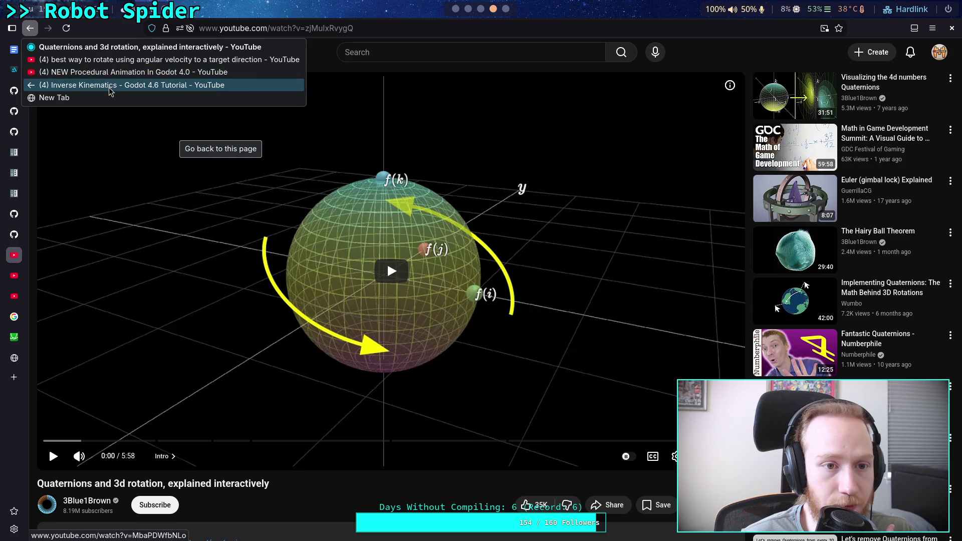
pyautogui.click(111, 72)
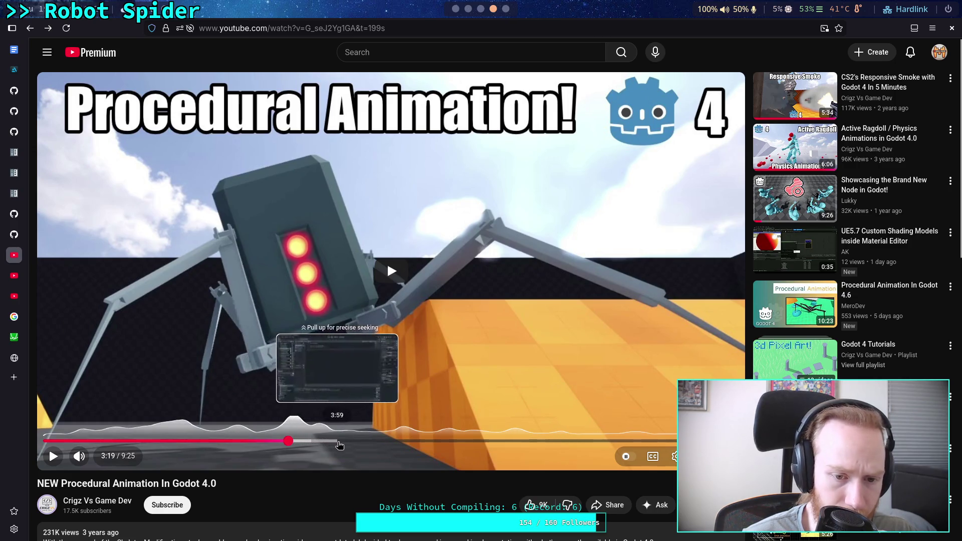
# Seek the procedural animation video to 6:52, pause on the leg-averaging code, then resume
pyautogui.click(406, 443)
pyautogui.moveTo(405, 445); pyautogui.dragTo(475, 445)
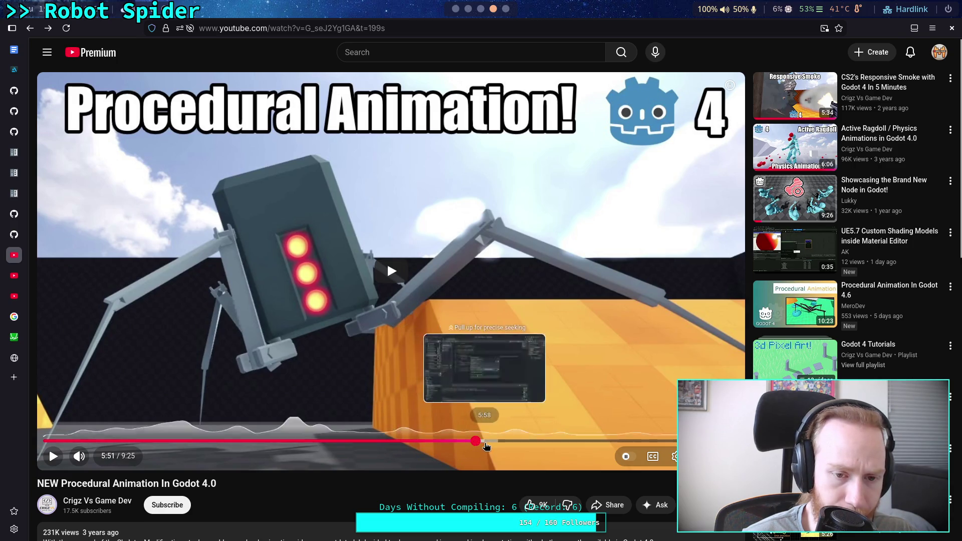
pyautogui.press('space')
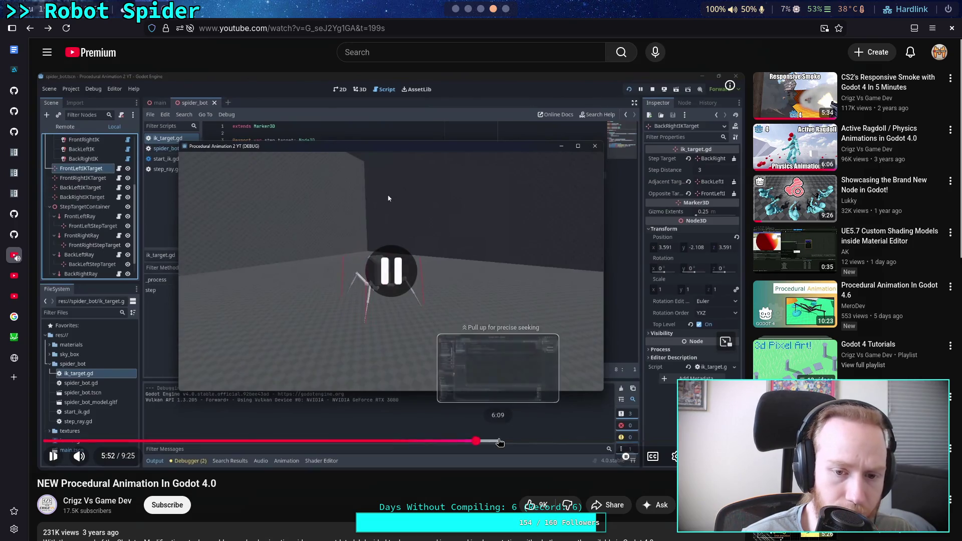
pyautogui.click(489, 441)
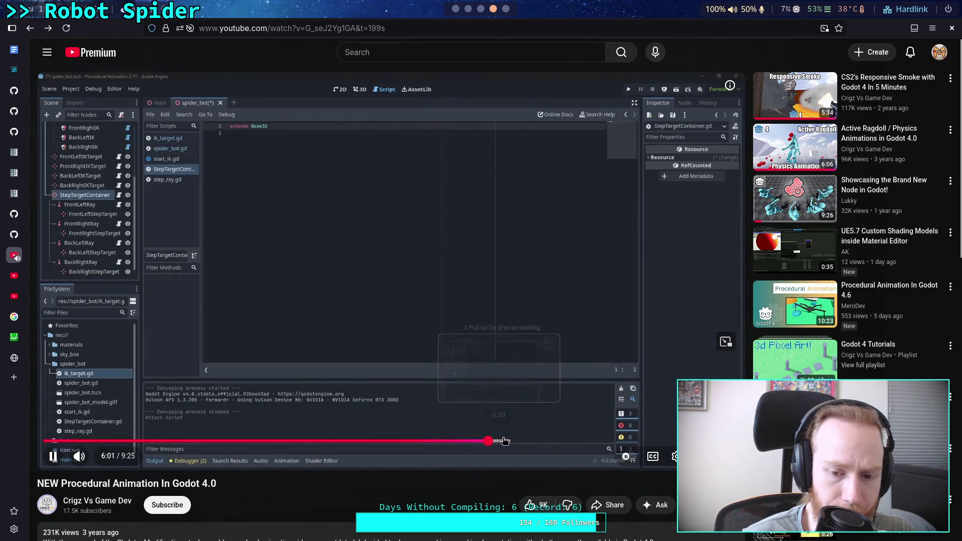
pyautogui.click(512, 441)
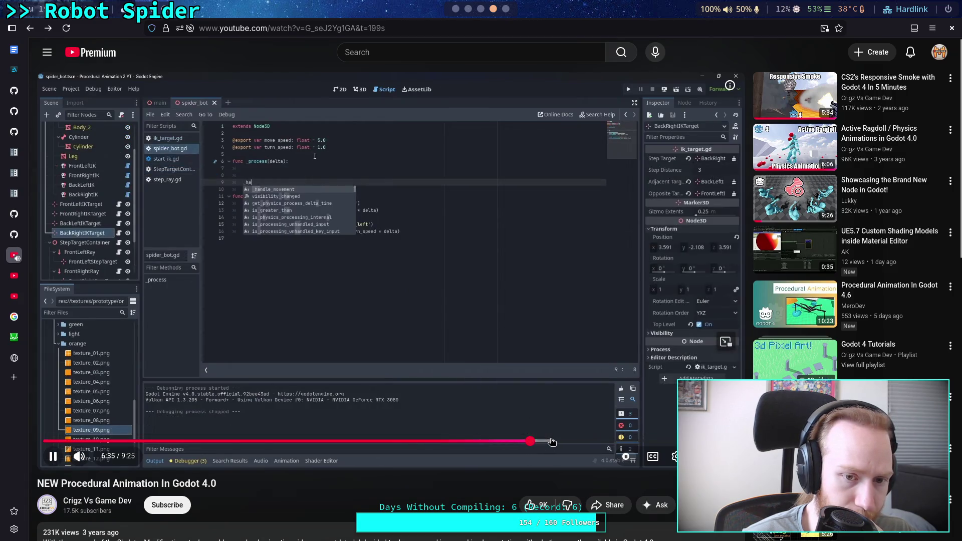
pyautogui.click(550, 441)
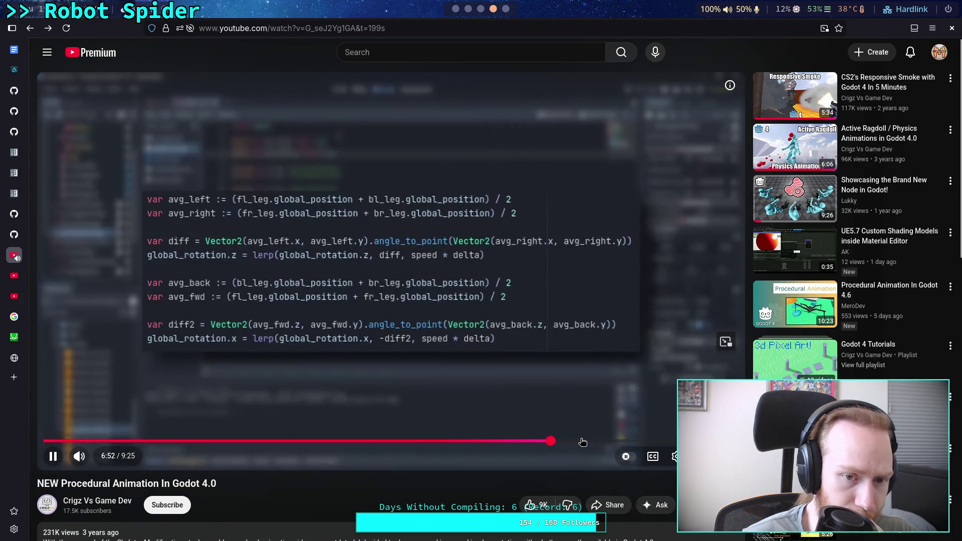
pyautogui.click(565, 429)
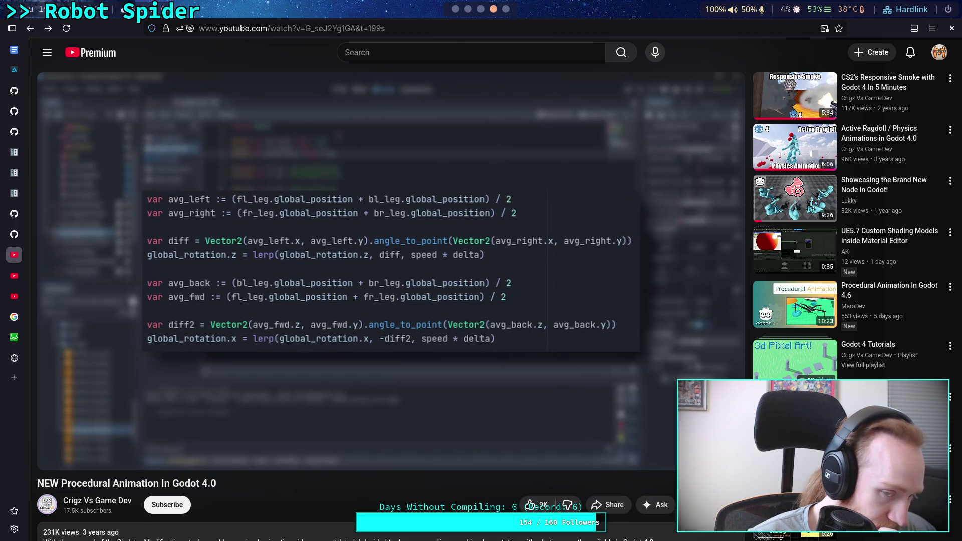
pyautogui.click(432, 328)
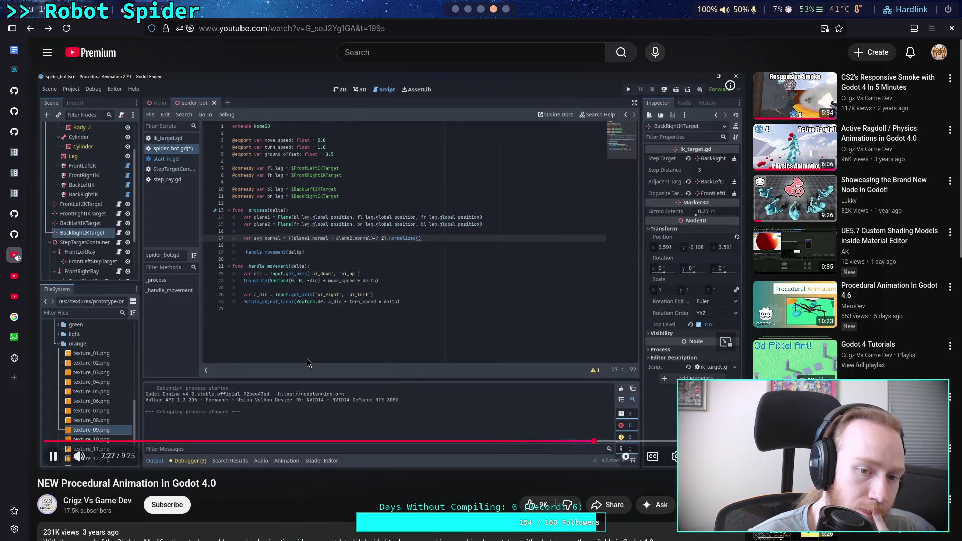
# Pause the video at 7:28 on the avg_normal code
pyautogui.click(322, 367)
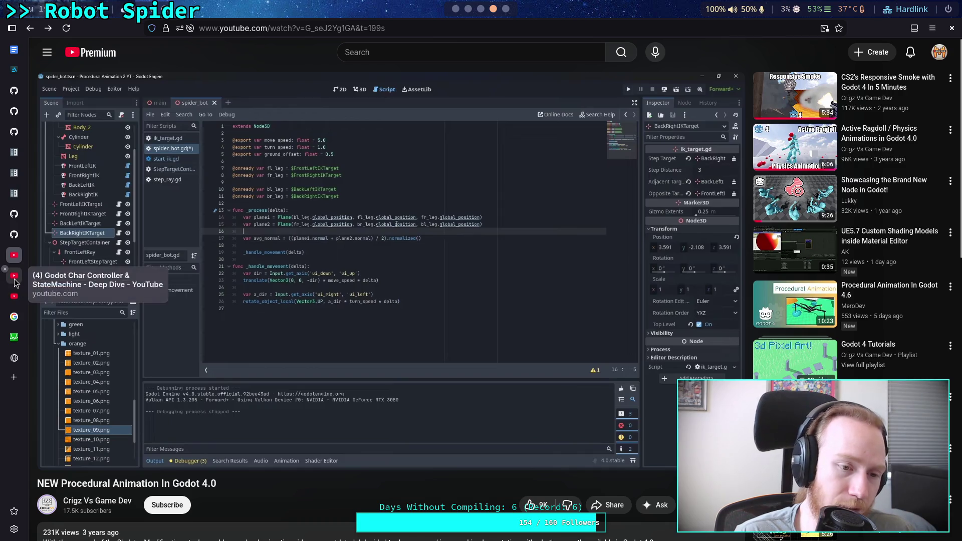
# Rewind the Minecraft robots video 10 seconds to rewatch the spider orientation, then return to Godot
pyautogui.click(14, 296)
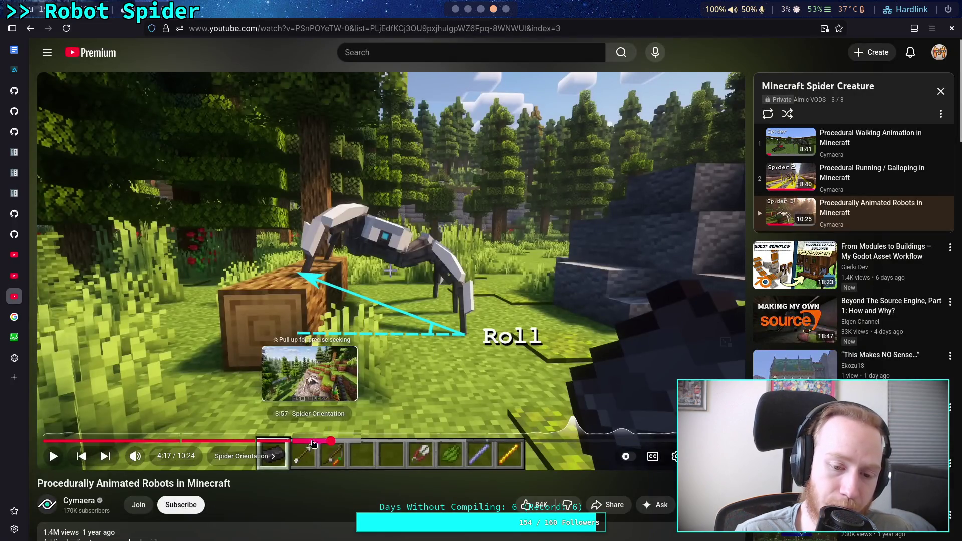
pyautogui.press('j')
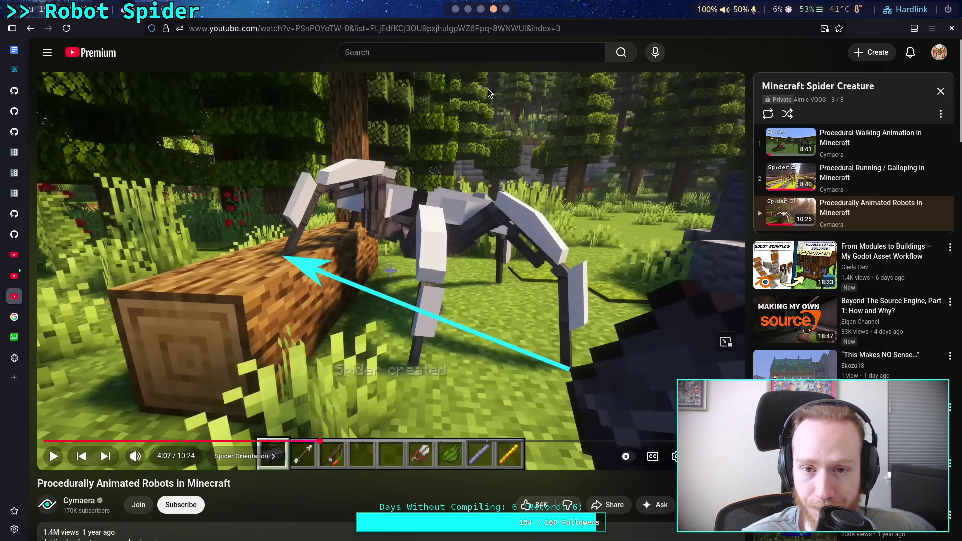
pyautogui.click(456, 8)
pyautogui.scroll(1, 412, 243)
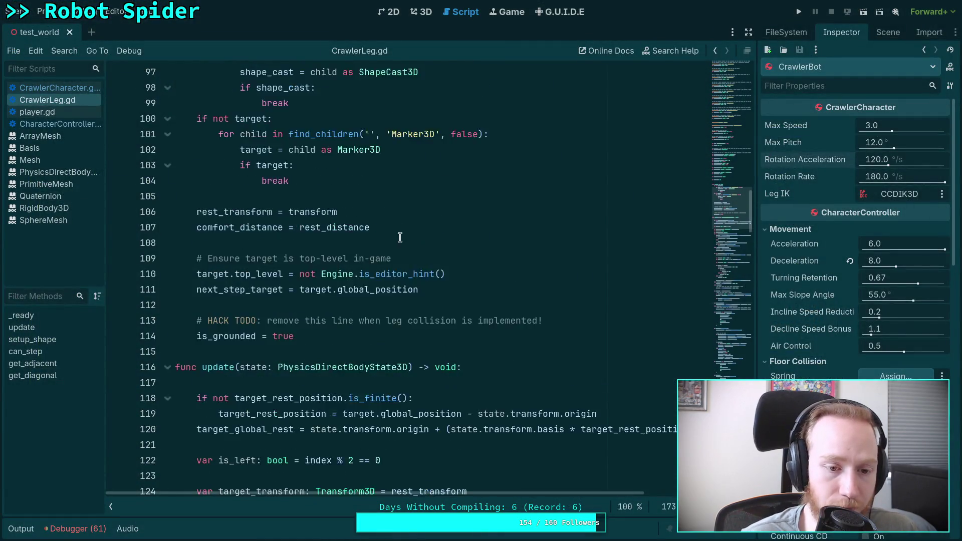
# Look over CrawlerLeg.gd around lines 117–121, then bring up CrawlerCharacter.gd's _solve_rotation at line 106
pyautogui.scroll(-3, 400, 237)
pyautogui.click(513, 189)
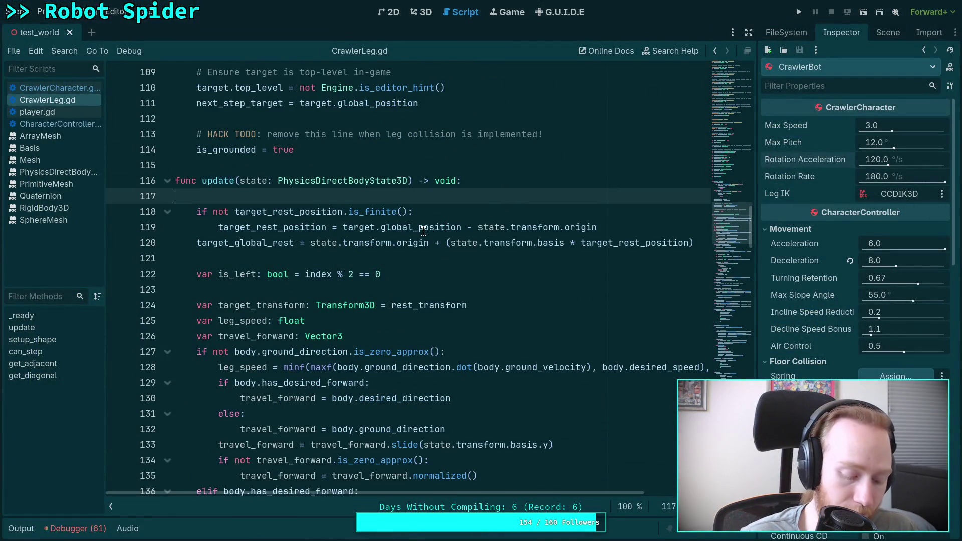
pyautogui.moveTo(424, 231)
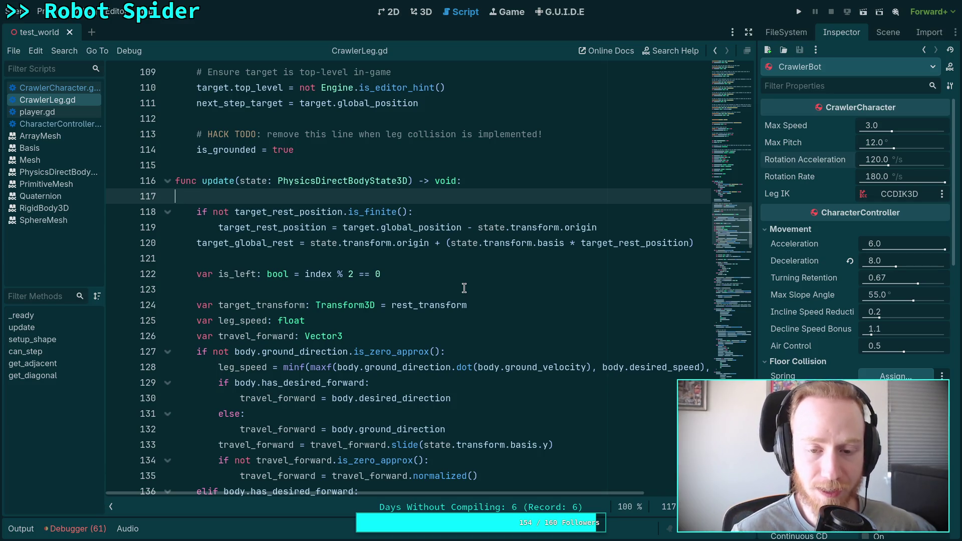
pyautogui.click(449, 253)
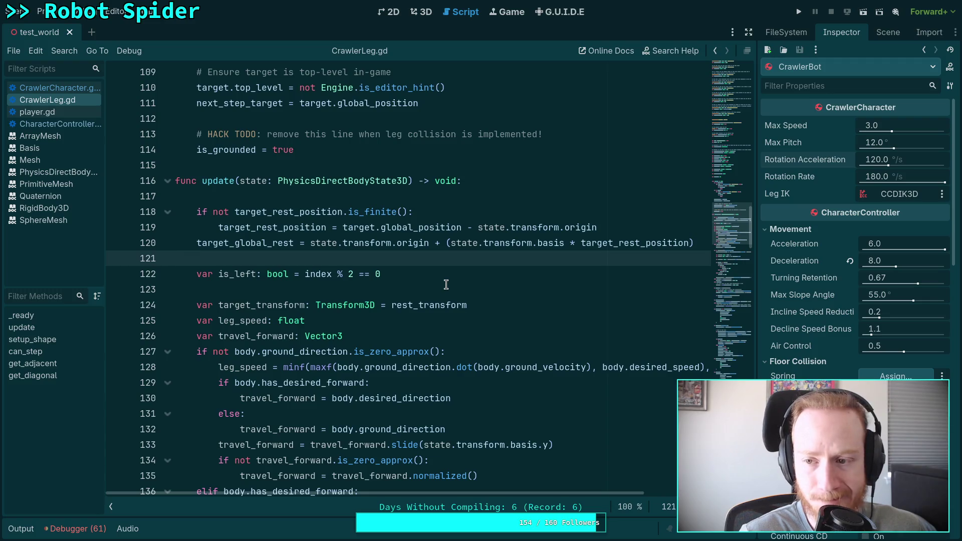
pyautogui.click(481, 199)
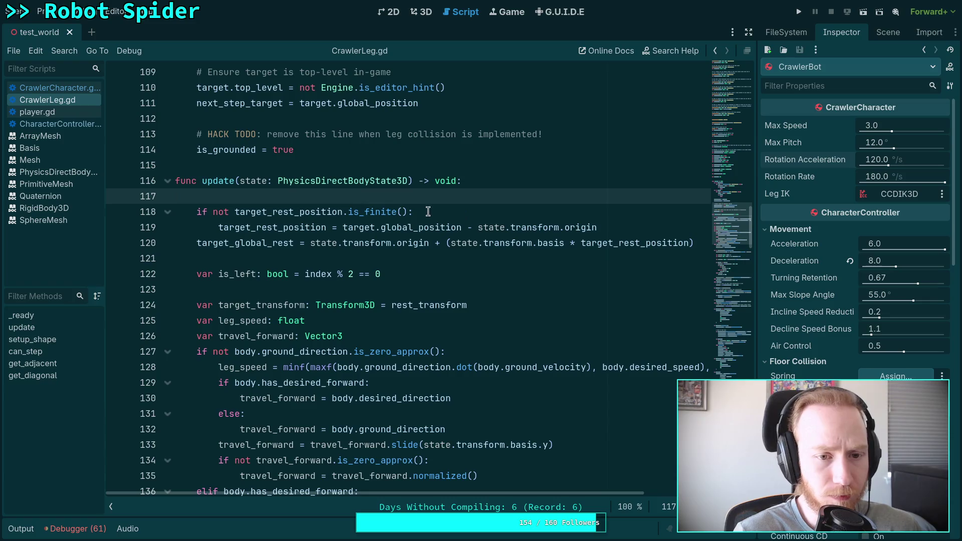
pyautogui.click(67, 90)
pyautogui.scroll(9, 435, 239)
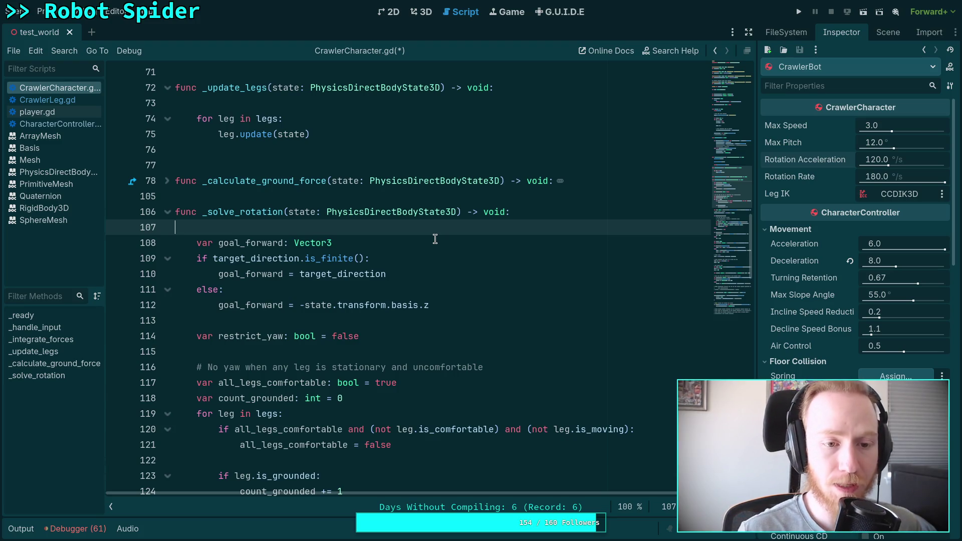
pyautogui.click(384, 241)
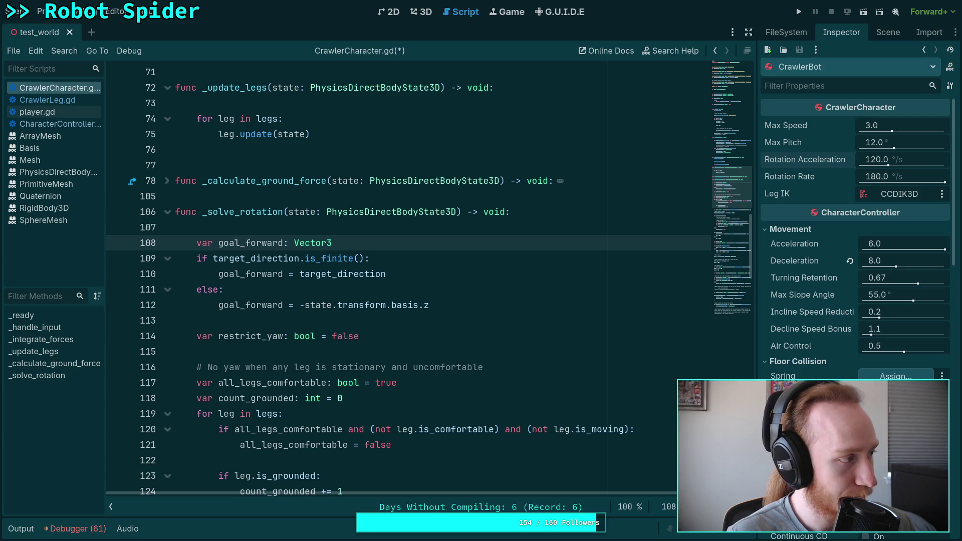
pyautogui.click(359, 225)
pyautogui.press('Return')
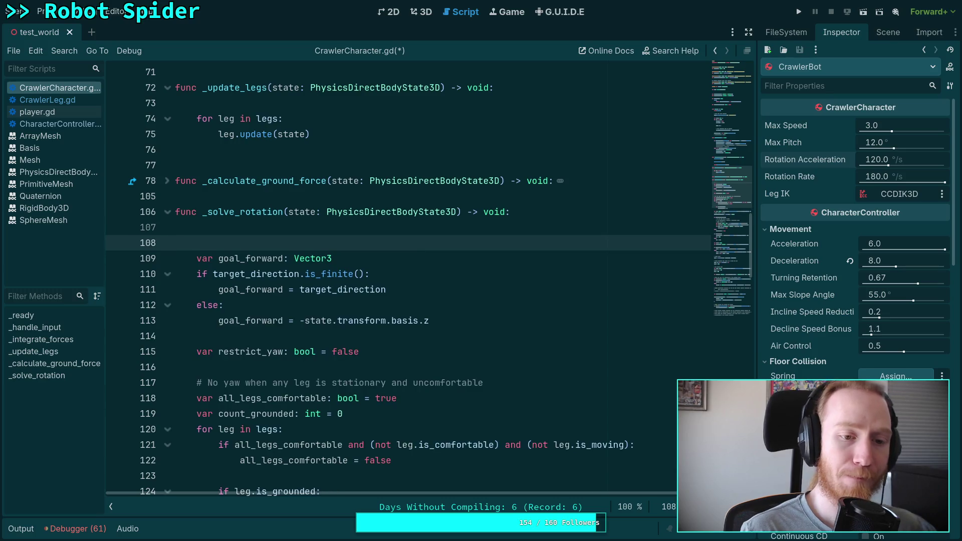
pyautogui.press('Return')
pyautogui.press('Up')
pyautogui.write('var gola')
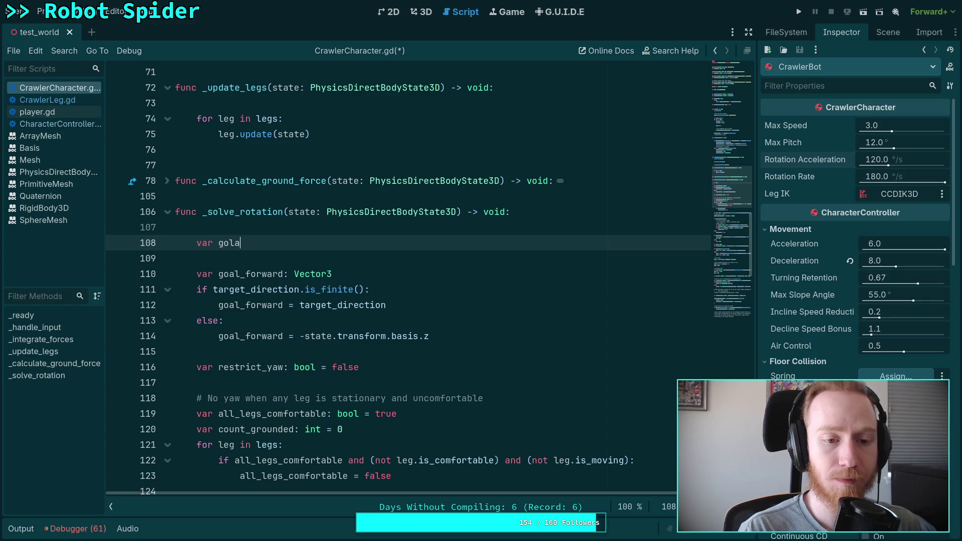
pyautogui.press('BackSpace')
pyautogui.press('BackSpace')
pyautogui.write('al')
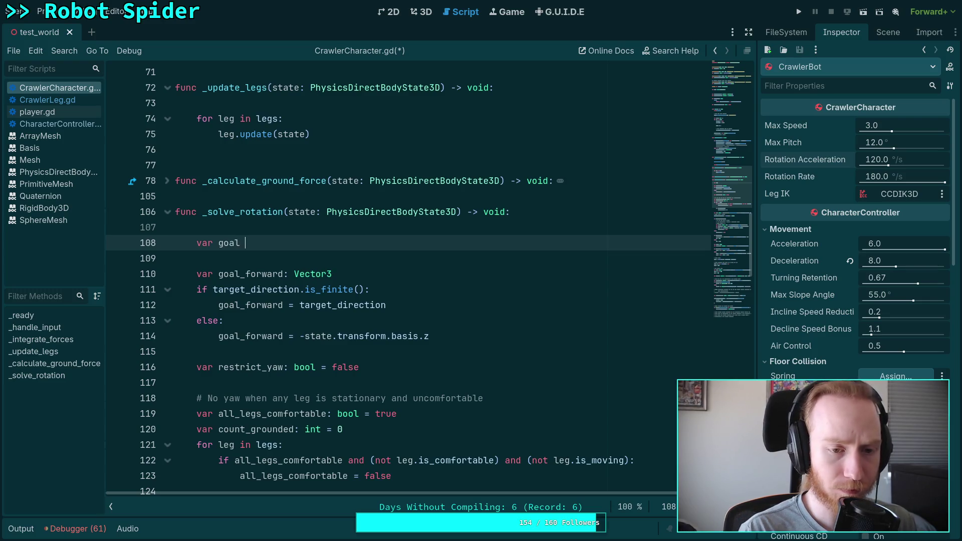
pyautogui.write('_right: Vector')
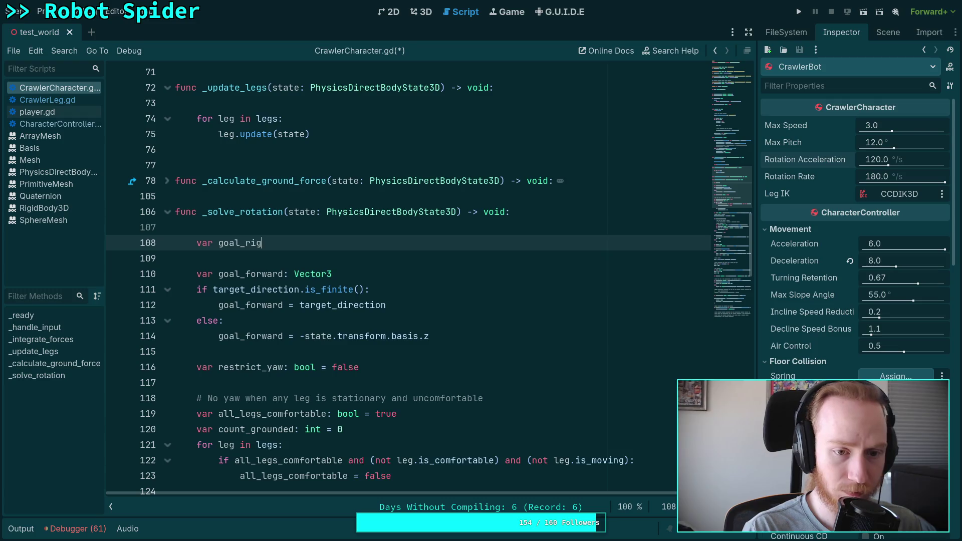
pyautogui.write('3')
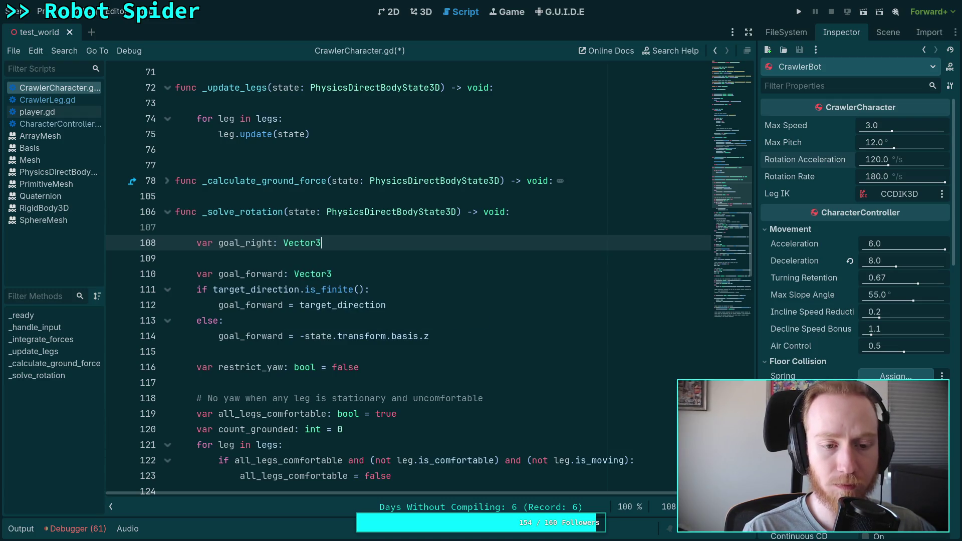
pyautogui.press('Return')
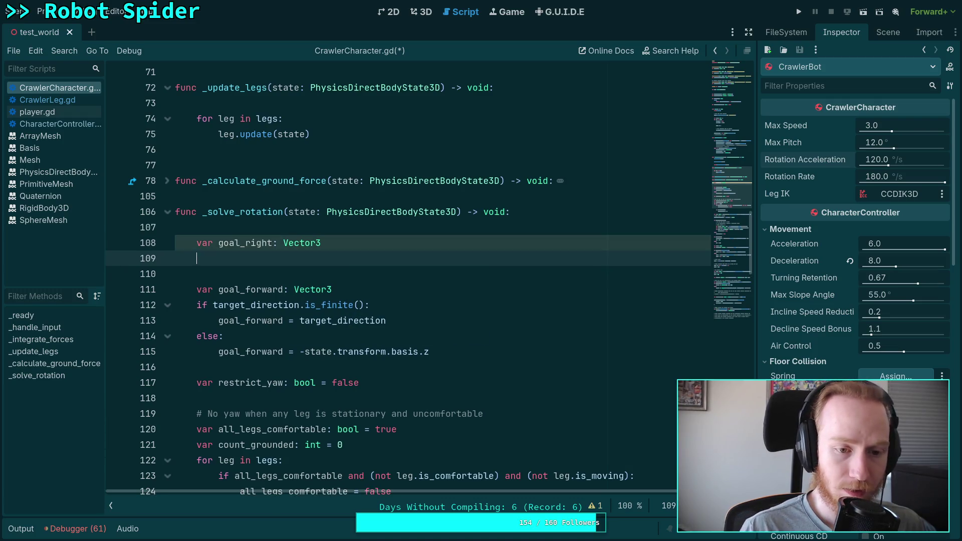
pyautogui.press('Down')
pyautogui.press('Down')
pyautogui.press('Down')
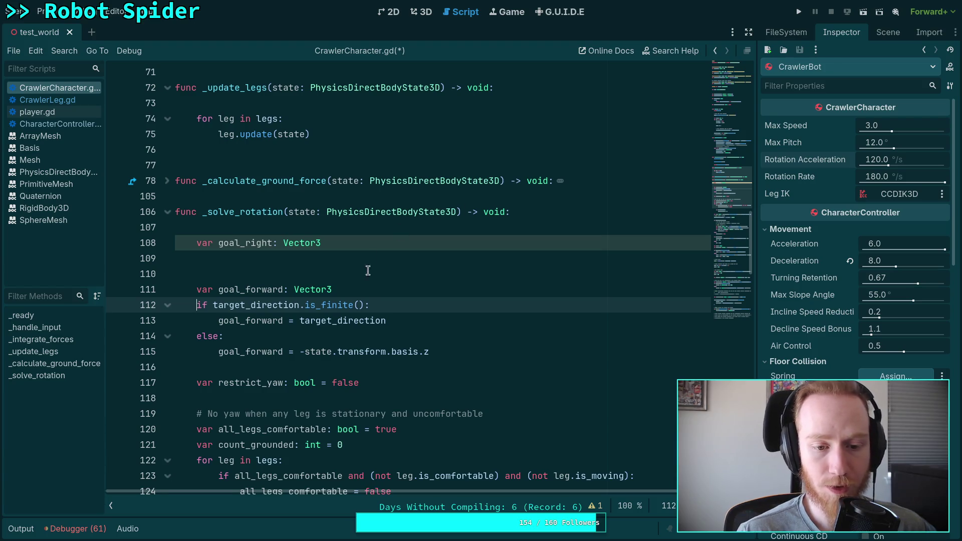
pyautogui.moveTo(299, 353); pyautogui.dragTo(444, 351)
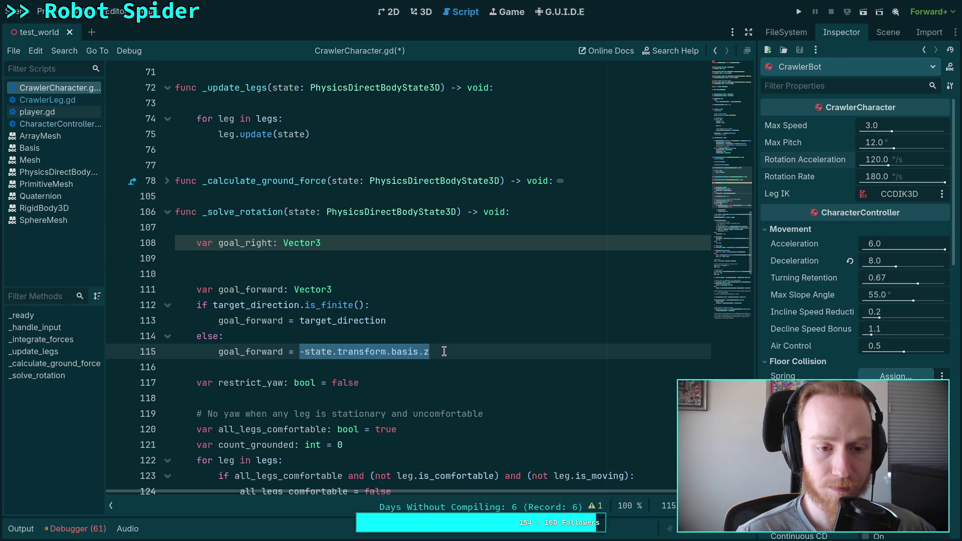
pyautogui.click(371, 240)
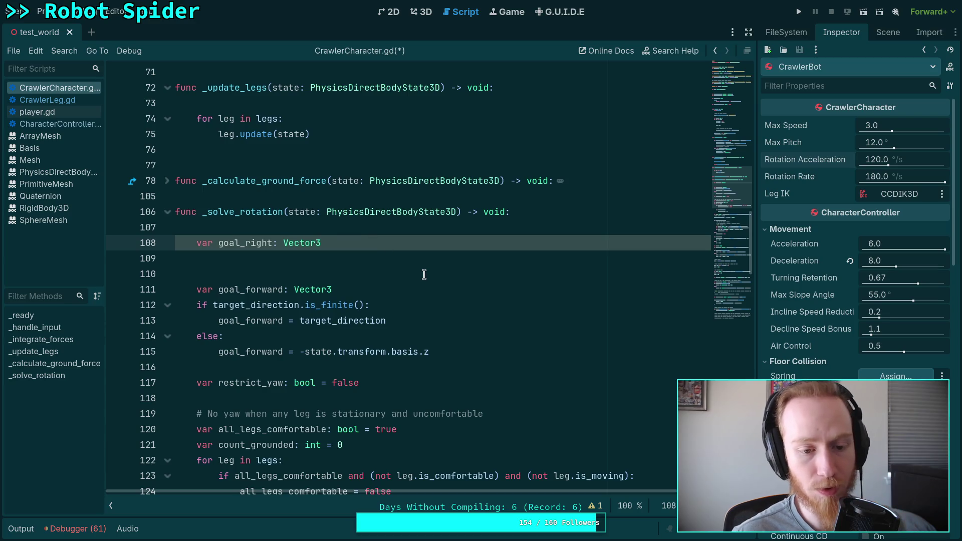
pyautogui.hotkey('alt', 'Down')
pyautogui.hotkey('alt', 'Down')
pyautogui.hotkey('alt', 'Down')
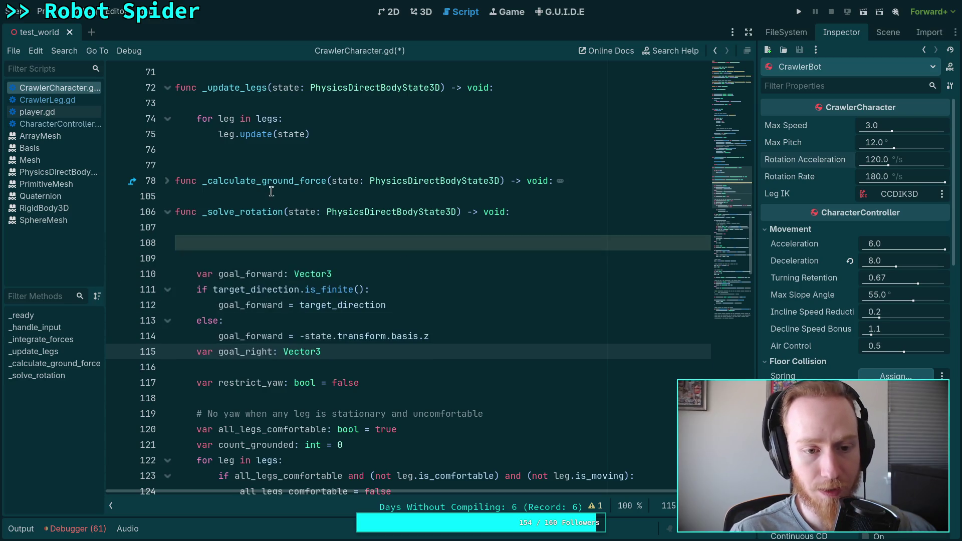
pyautogui.click(288, 252)
pyautogui.press('BackSpace')
pyautogui.press('BackSpace')
pyautogui.click(430, 307)
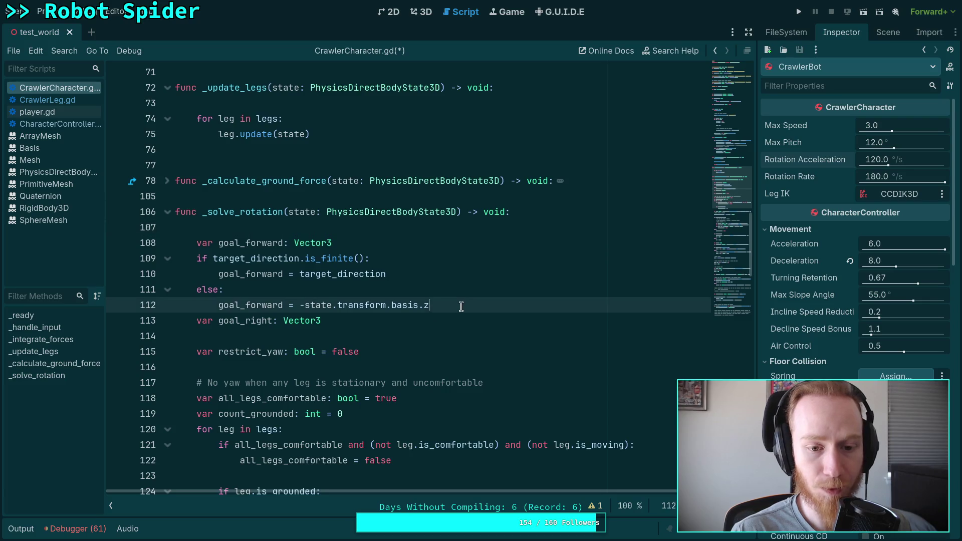
pyautogui.press('Return')
pyautogui.click(413, 336)
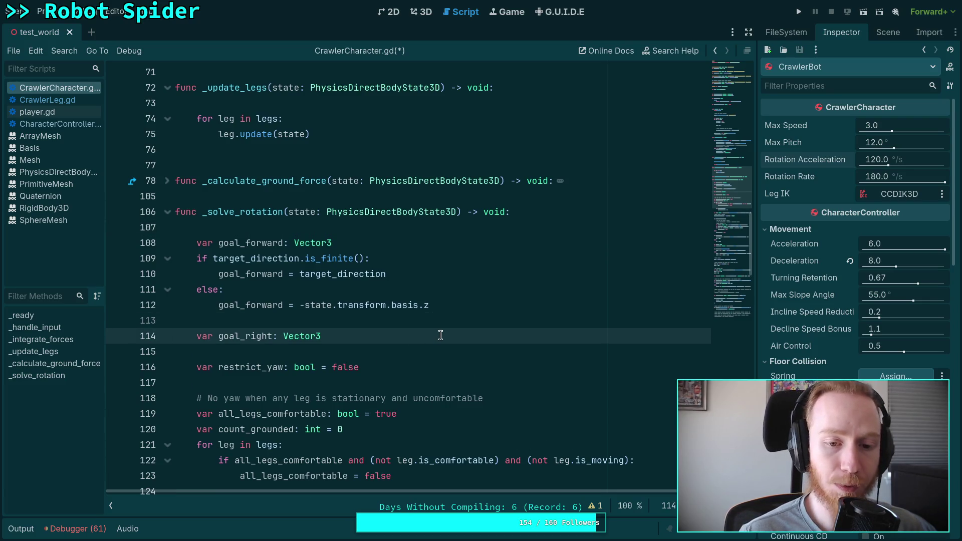
pyautogui.tripleClick(440, 336)
pyautogui.press('Return')
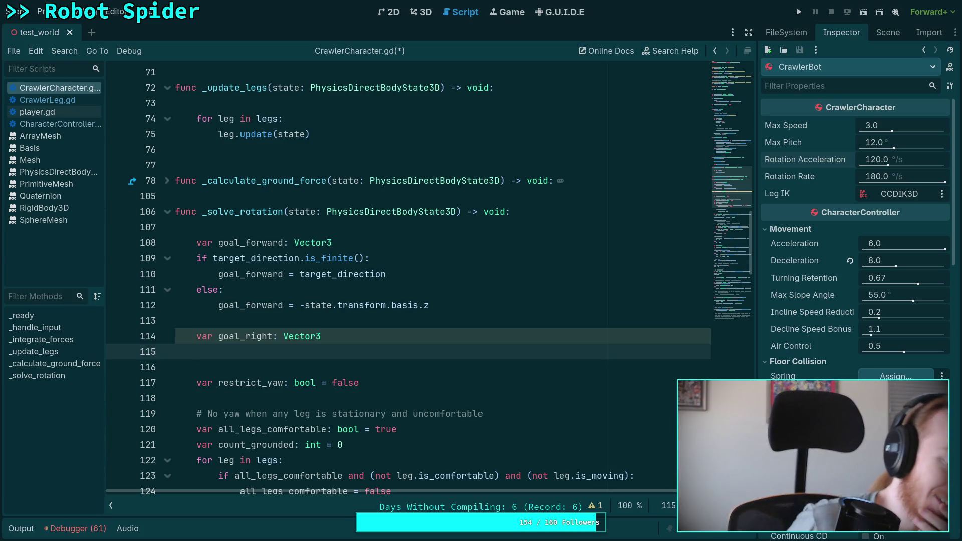
pyautogui.hotkey('ctrl', 'shift', 'k')
pyautogui.hotkey('ctrl', 'shift', 'k')
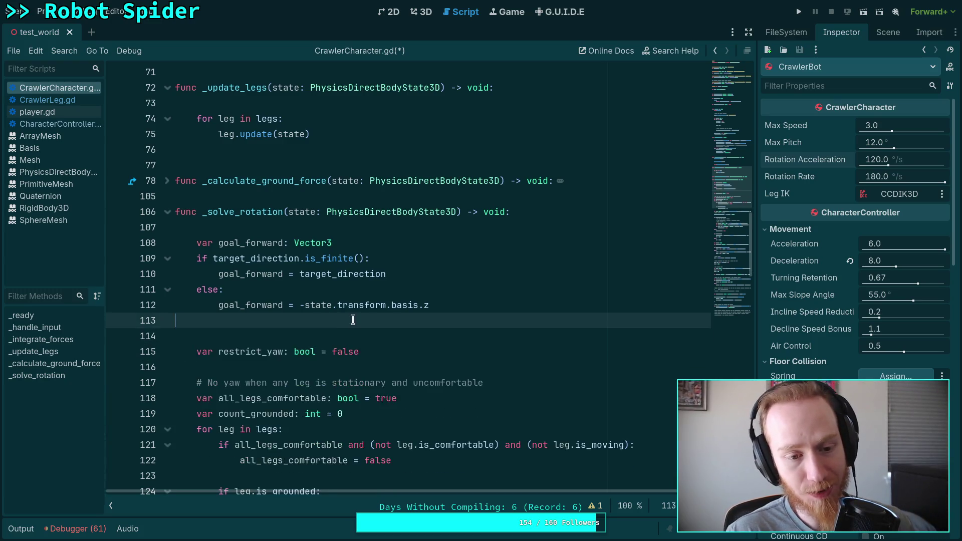
# Delete '-state.transform.basis.z' on line 112, leaving 'goal_forward =' with no expression
pyautogui.press('Left')
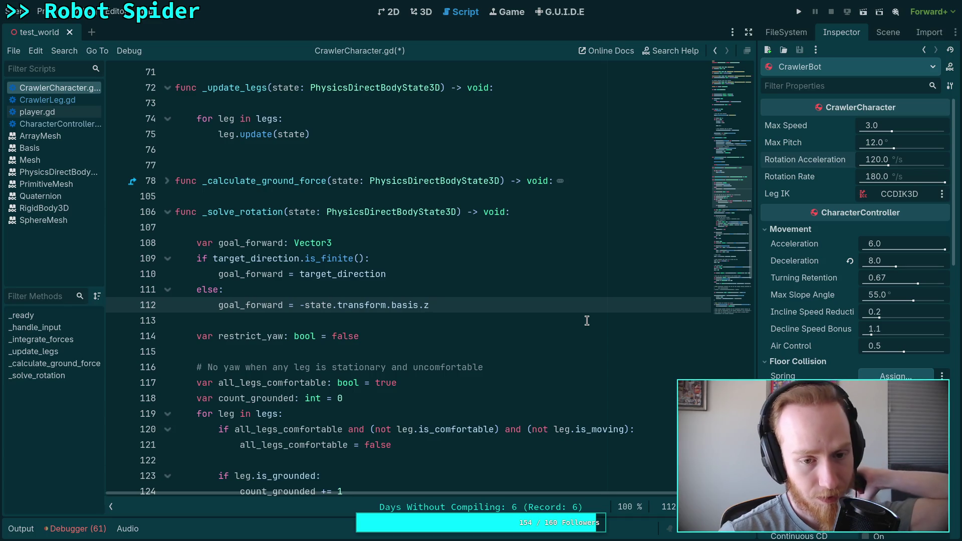
pyautogui.press('BackSpace')
pyautogui.press('BackSpace')
pyautogui.press('BackSpace')
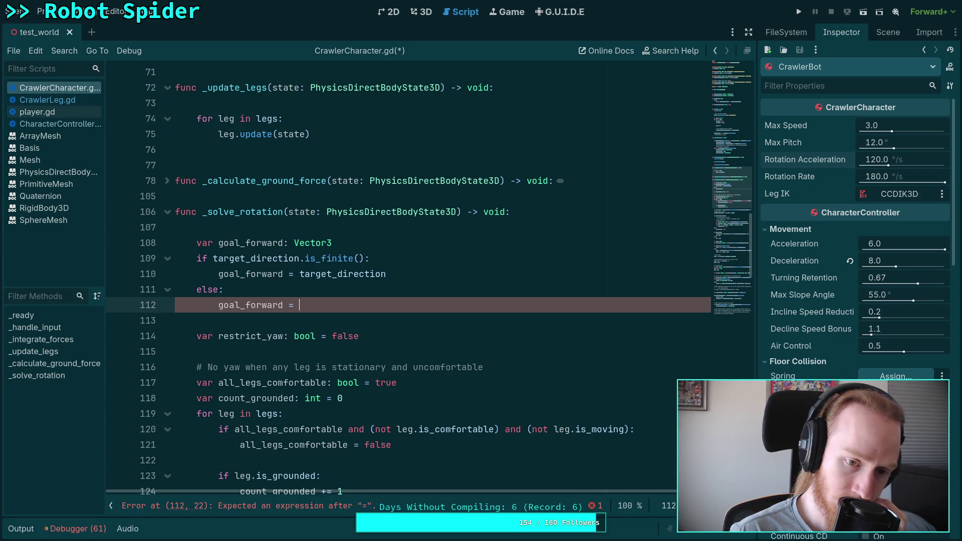
# Add the line 'var fl: Vector3 = legs[0].' under else: on line 112
pyautogui.click(224, 289)
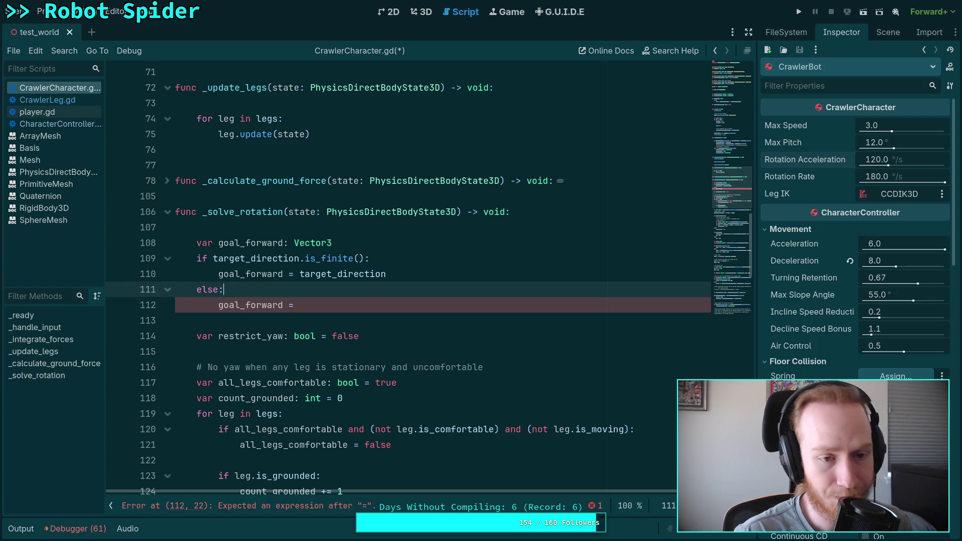
pyautogui.press('Return')
pyautogui.write('var ')
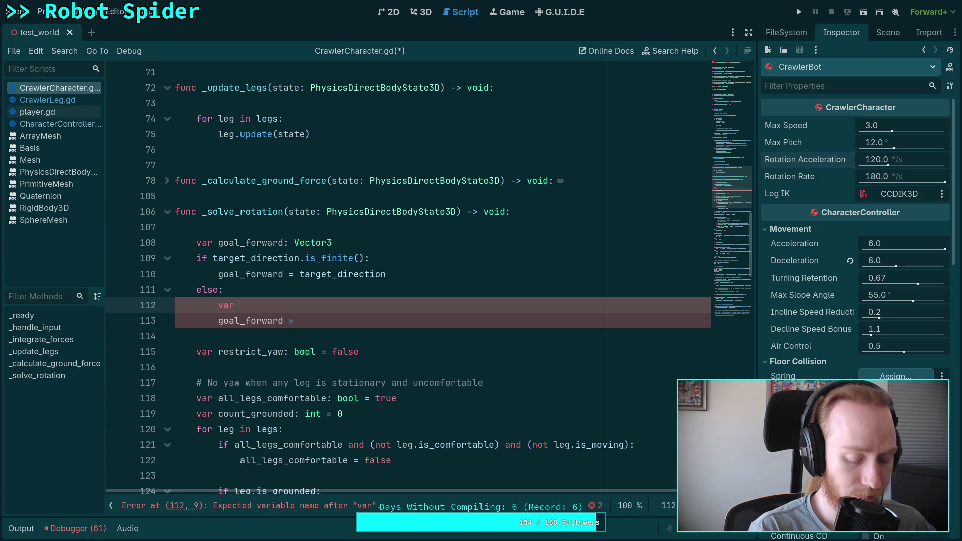
pyautogui.write('fl_')
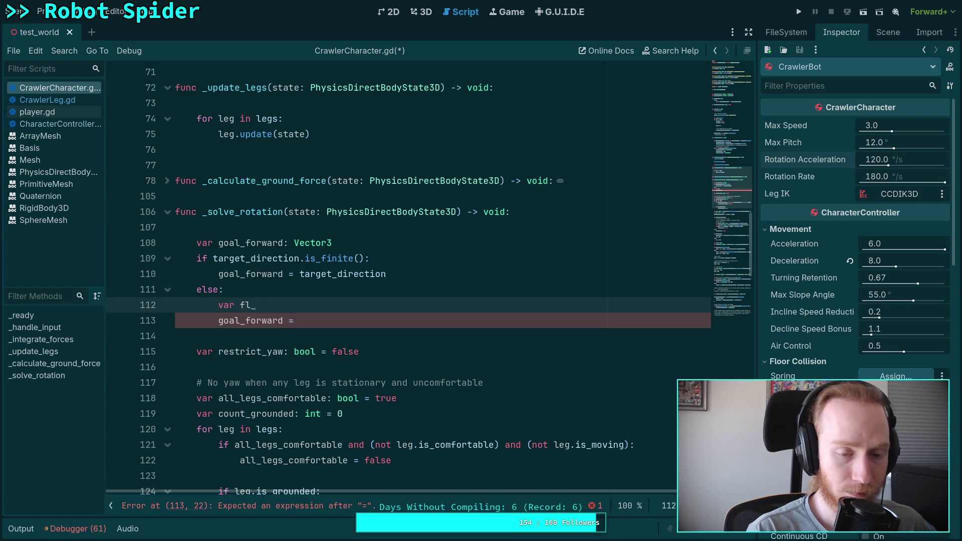
pyautogui.press('BackSpace')
pyautogui.write(': Vector3 =')
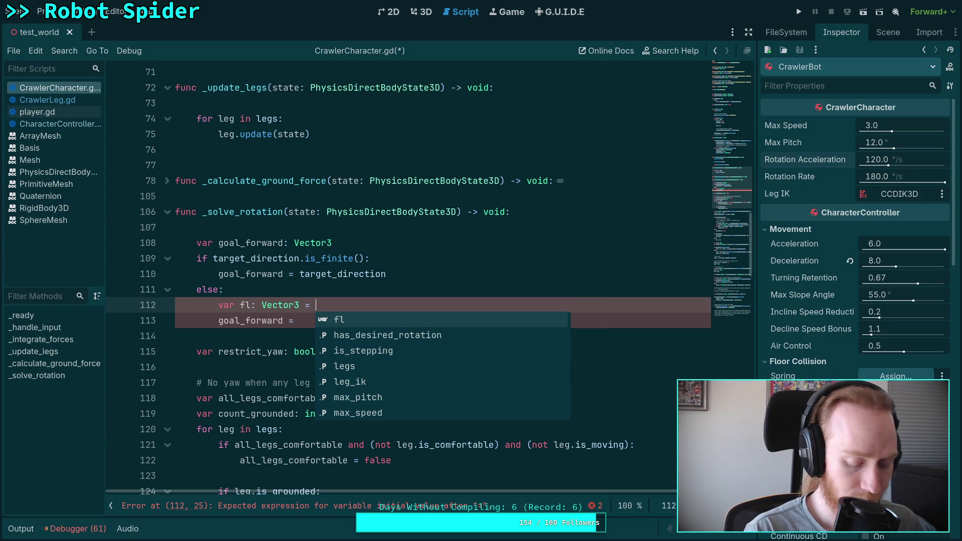
pyautogui.write('leg')
pyautogui.write('s[0]')
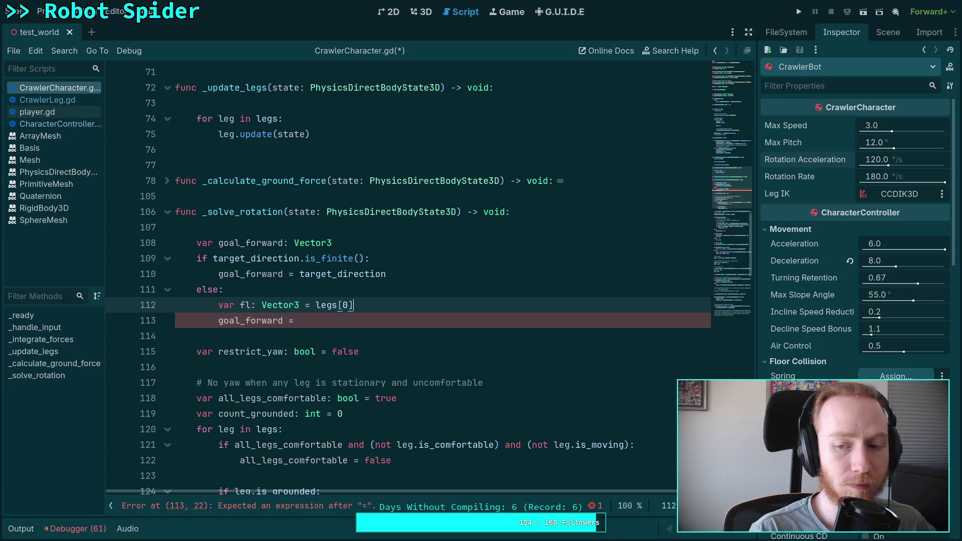
pyautogui.write('.')
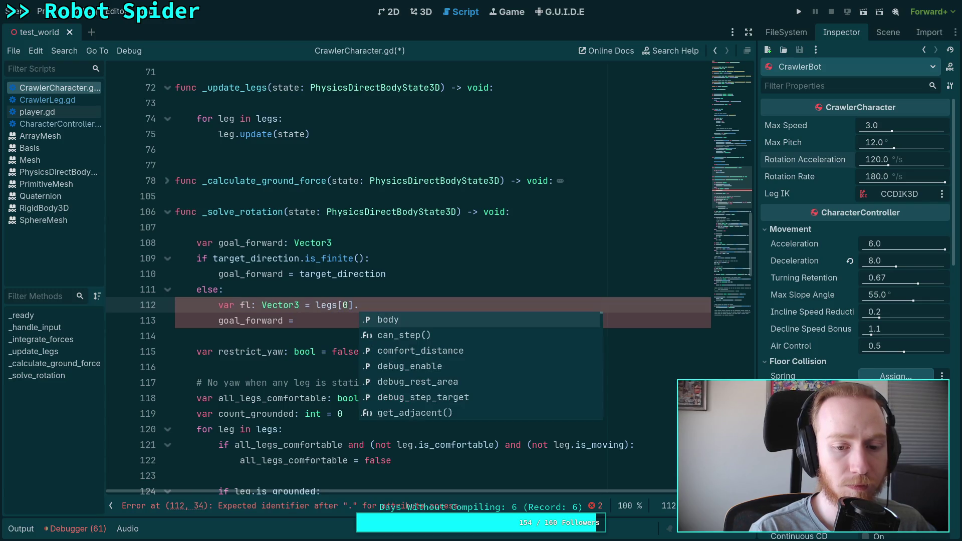
pyautogui.click(47, 100)
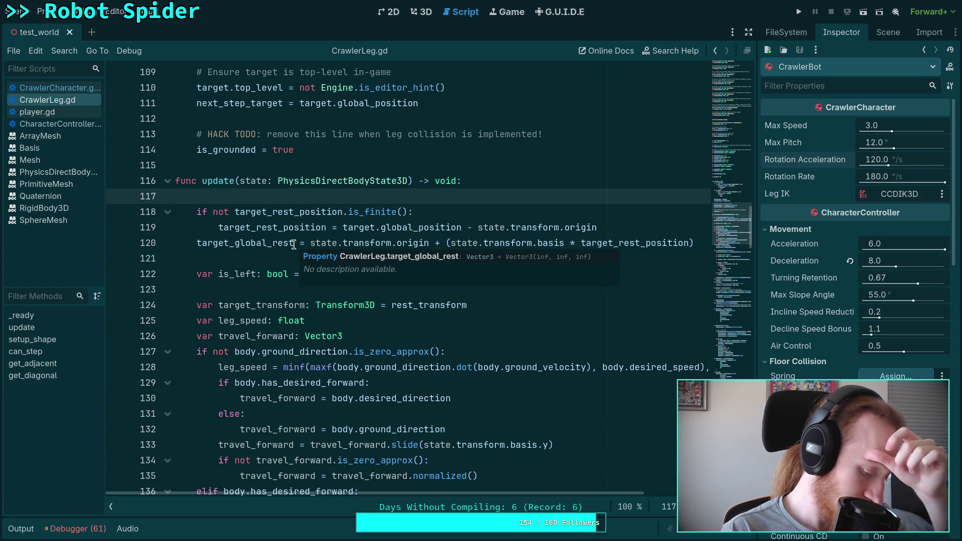
pyautogui.scroll(-2, 291, 239)
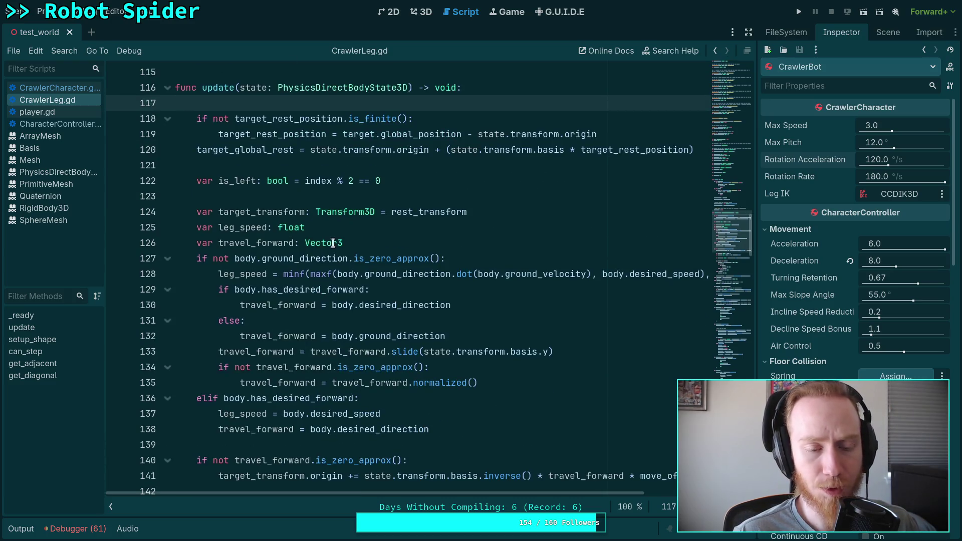
pyautogui.scroll(-4, 334, 243)
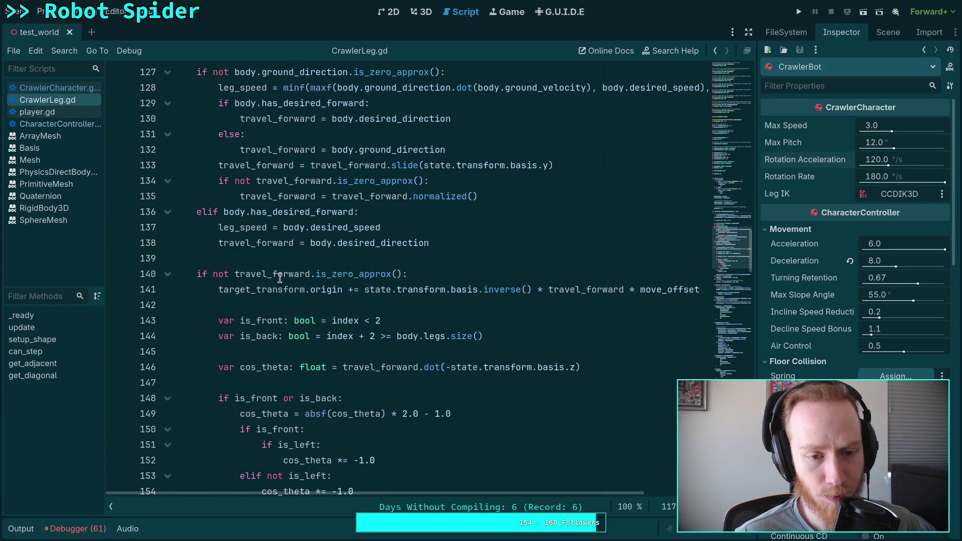
pyautogui.scroll(-2, 282, 272)
pyautogui.scroll(6, 282, 271)
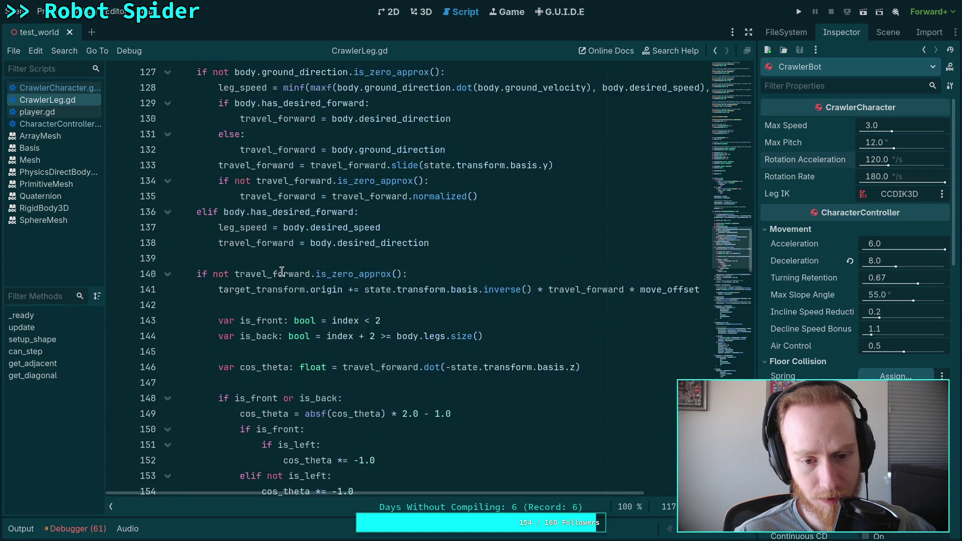
pyautogui.scroll(2, 282, 268)
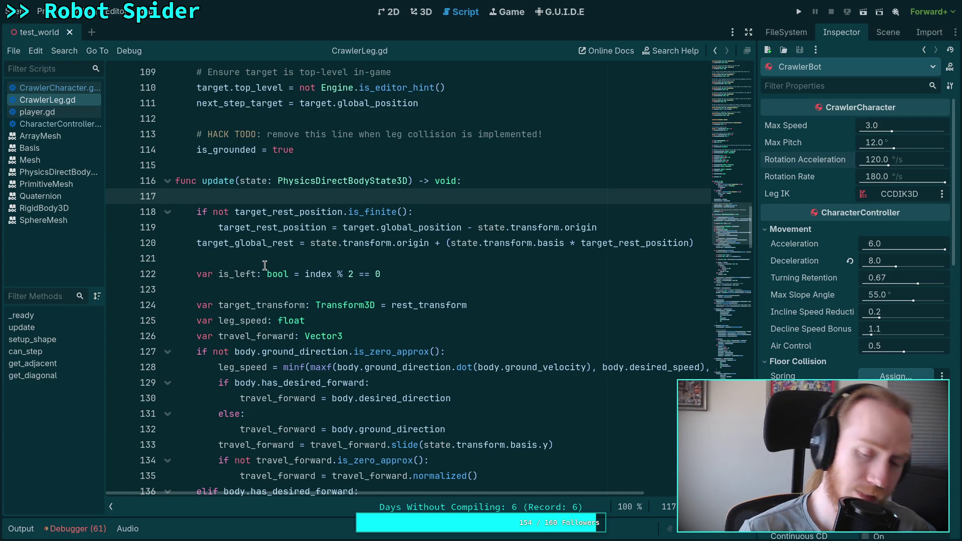
pyautogui.click(265, 265)
pyautogui.scroll(-1, 328, 277)
pyautogui.scroll(15, 317, 211)
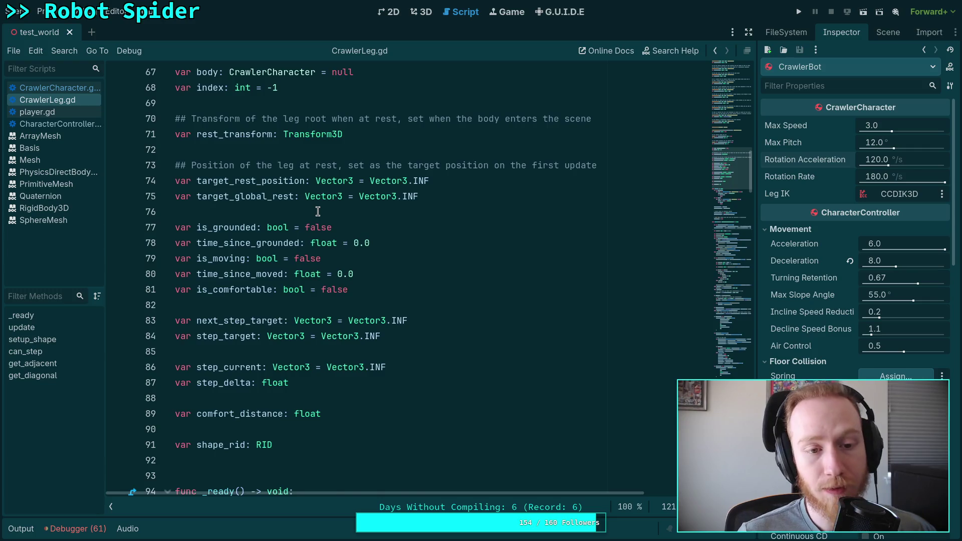
pyautogui.scroll(-6, 331, 272)
pyautogui.scroll(-7, 331, 273)
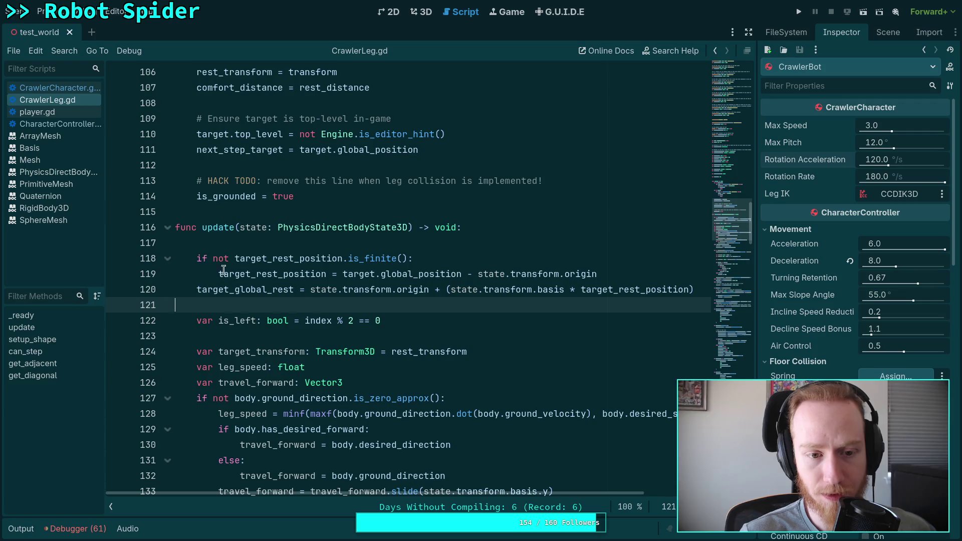
pyautogui.moveTo(197, 258); pyautogui.dragTo(468, 280)
pyautogui.click(257, 276)
pyautogui.doubleClick(253, 290)
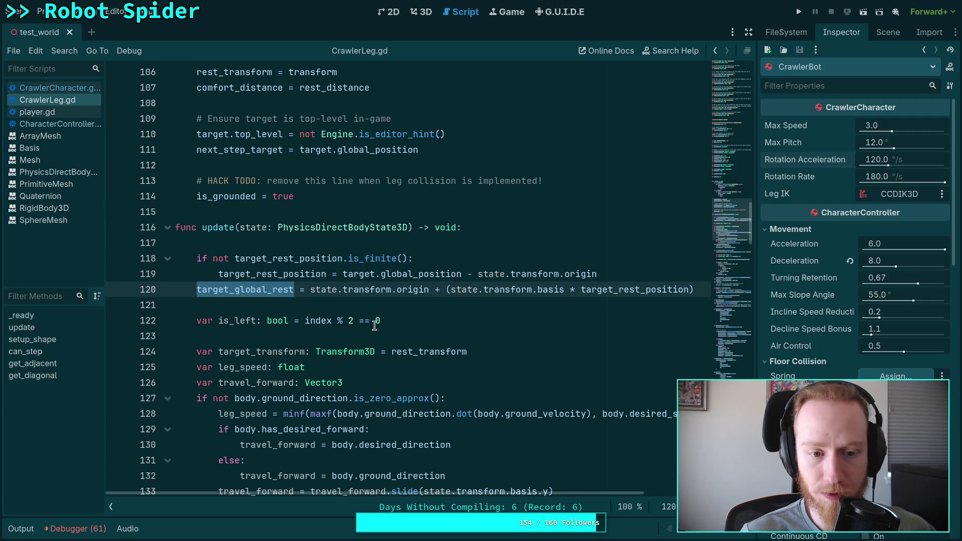
pyautogui.click(363, 303)
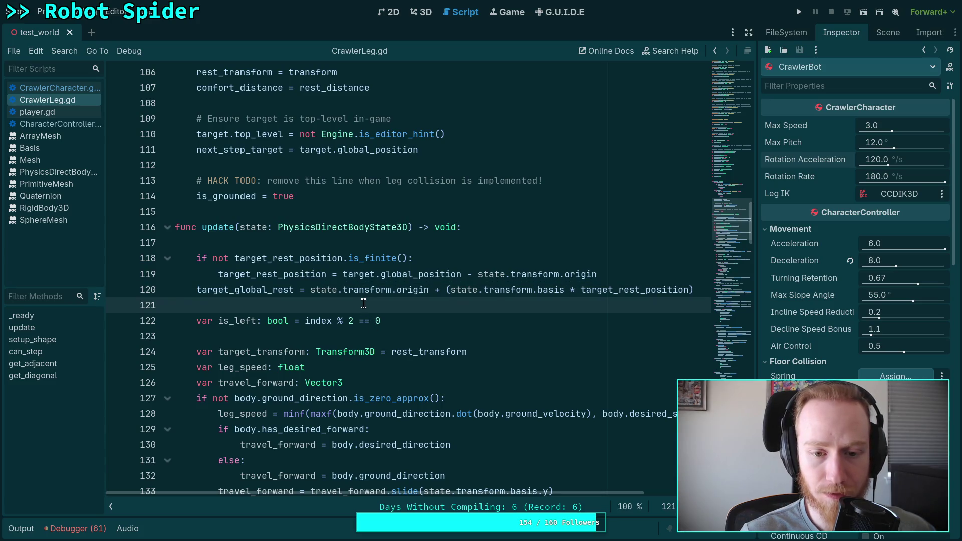
pyautogui.scroll(2, 363, 303)
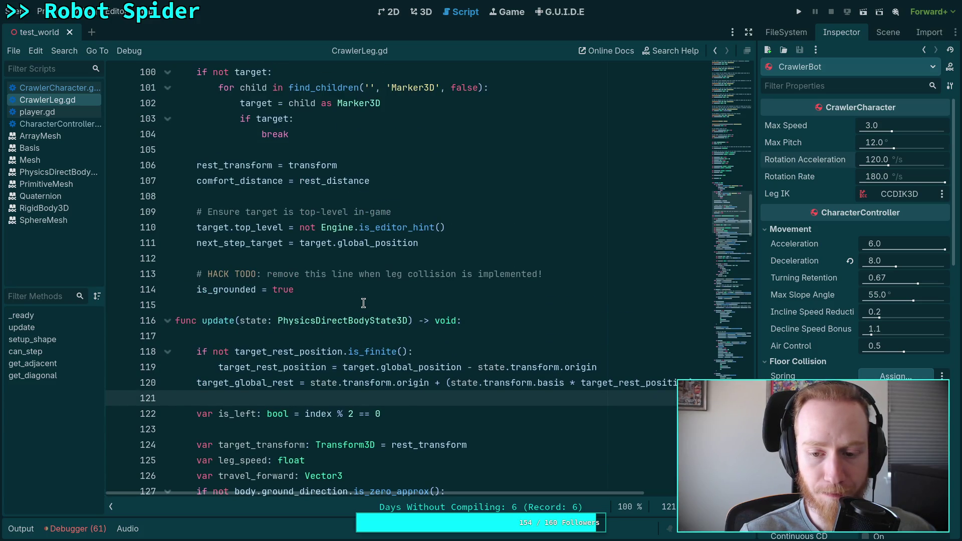
pyautogui.scroll(-2, 363, 303)
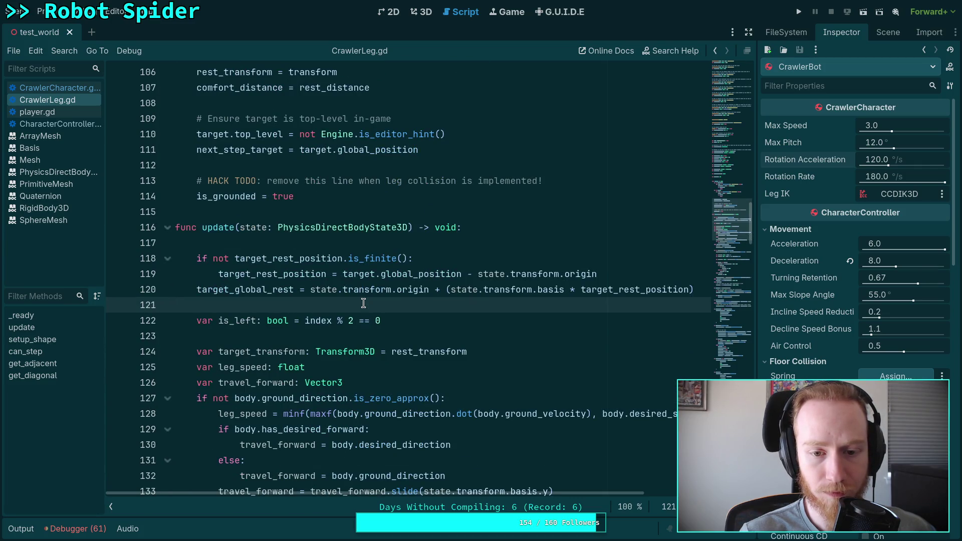
pyautogui.scroll(-1, 364, 304)
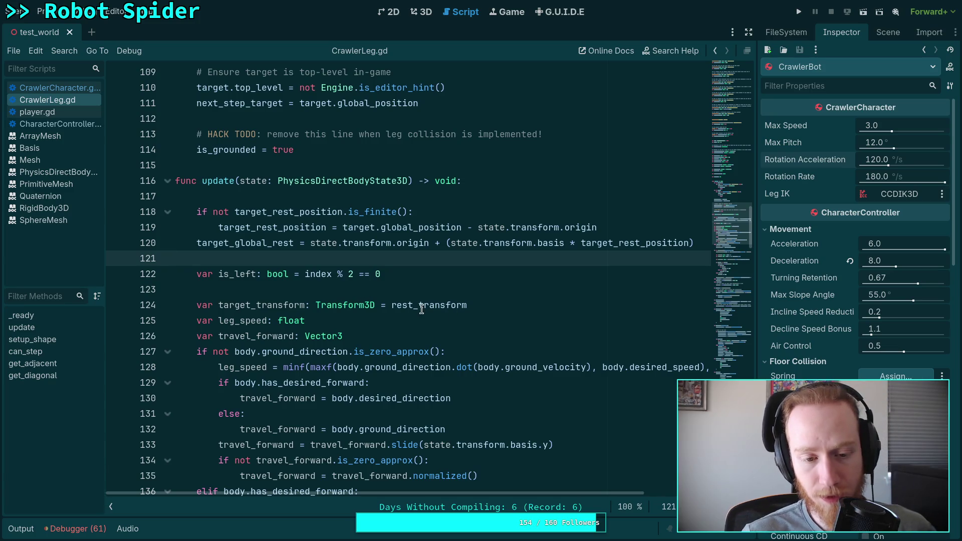
pyautogui.scroll(-1, 327, 292)
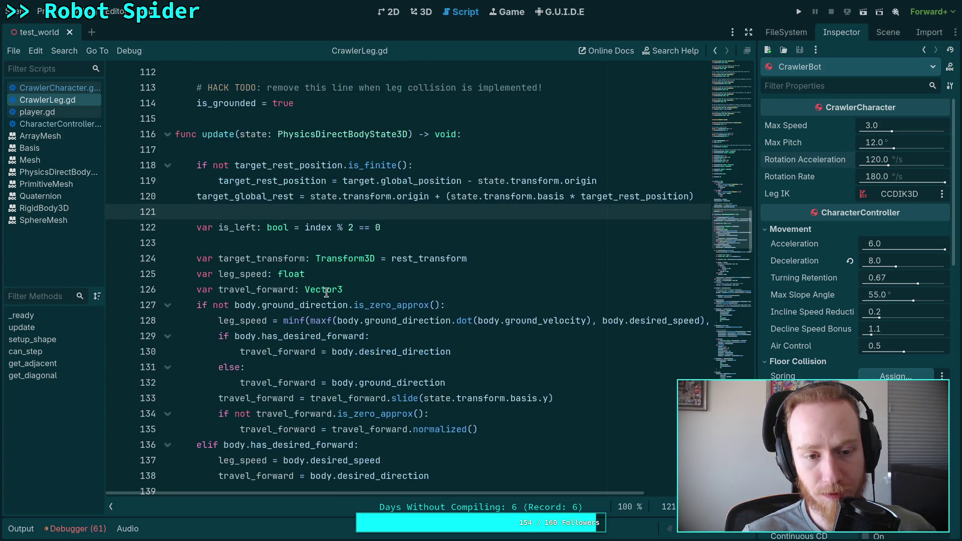
pyautogui.scroll(13, 301, 286)
pyautogui.scroll(1, 284, 281)
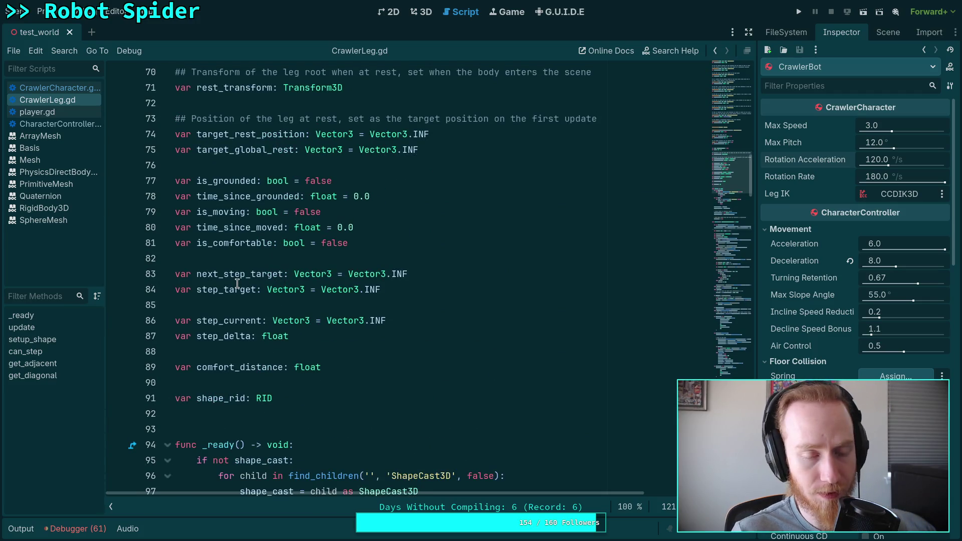
pyautogui.scroll(2, 237, 283)
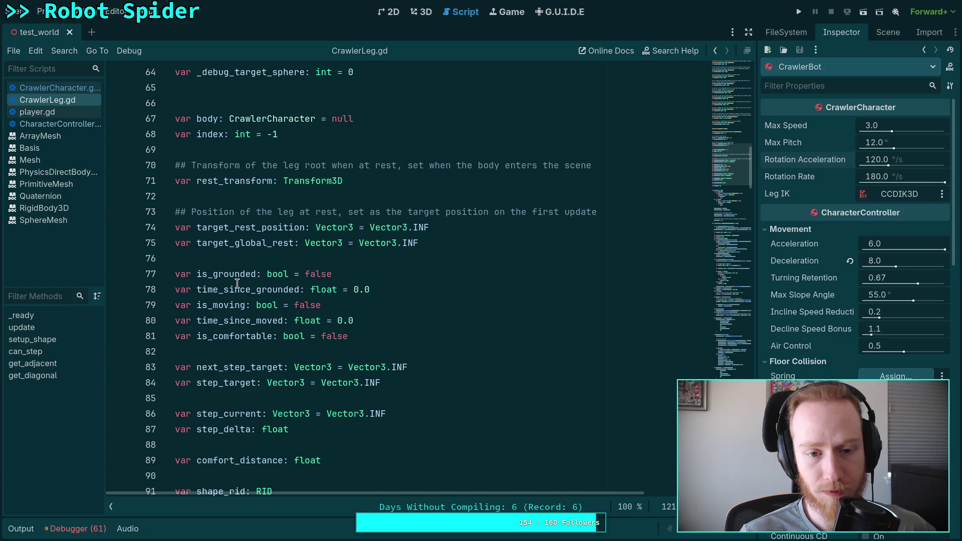
pyautogui.scroll(1, 237, 283)
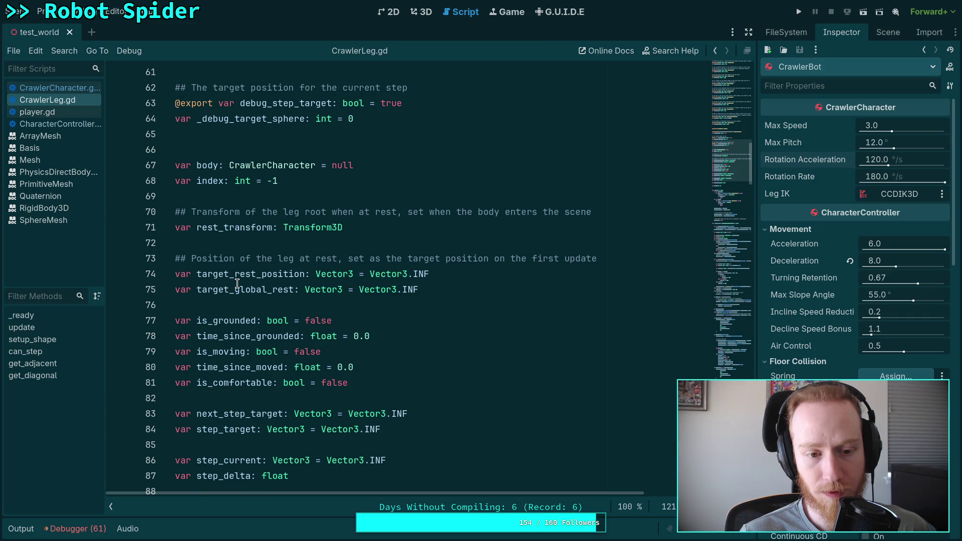
pyautogui.scroll(-18, 237, 283)
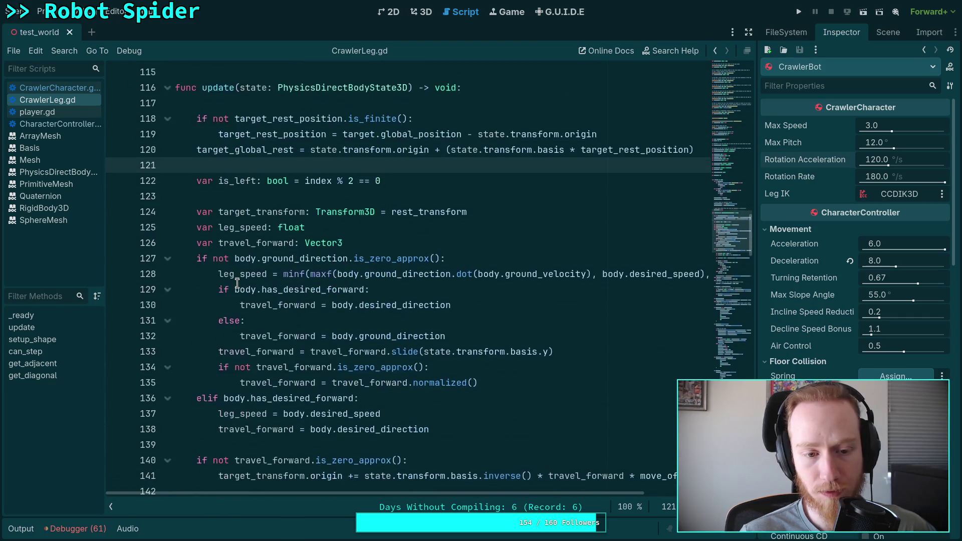
pyautogui.scroll(-3, 293, 261)
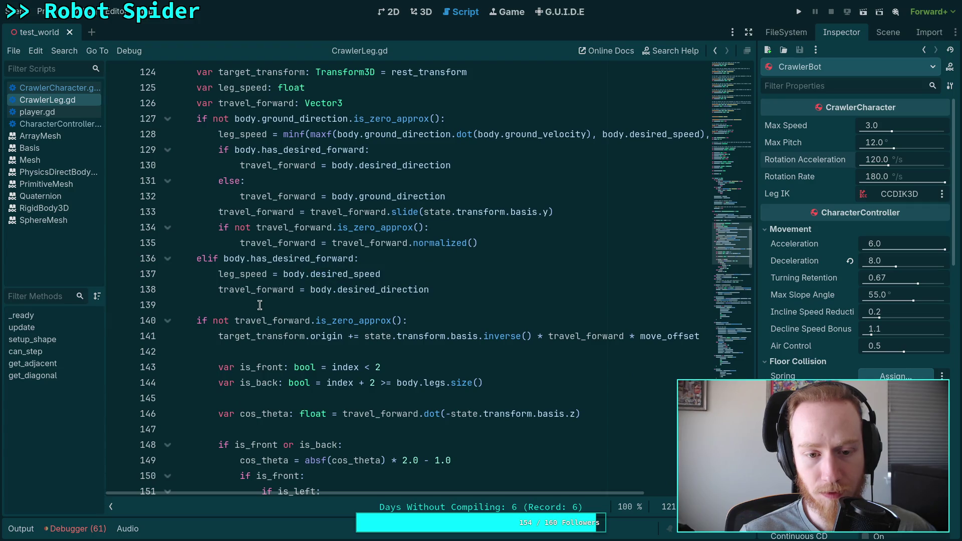
pyautogui.scroll(-12, 260, 305)
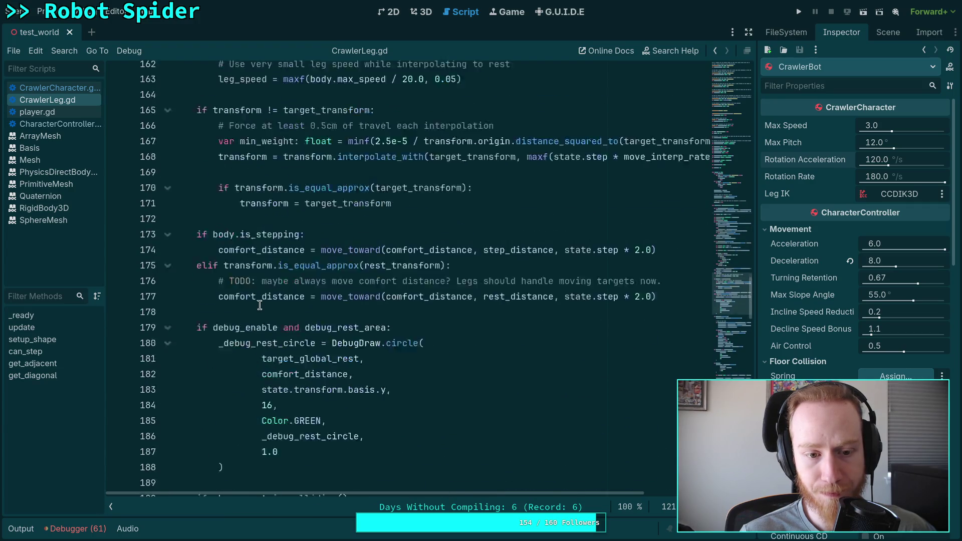
pyautogui.scroll(-2, 259, 305)
pyautogui.scroll(-6, 273, 266)
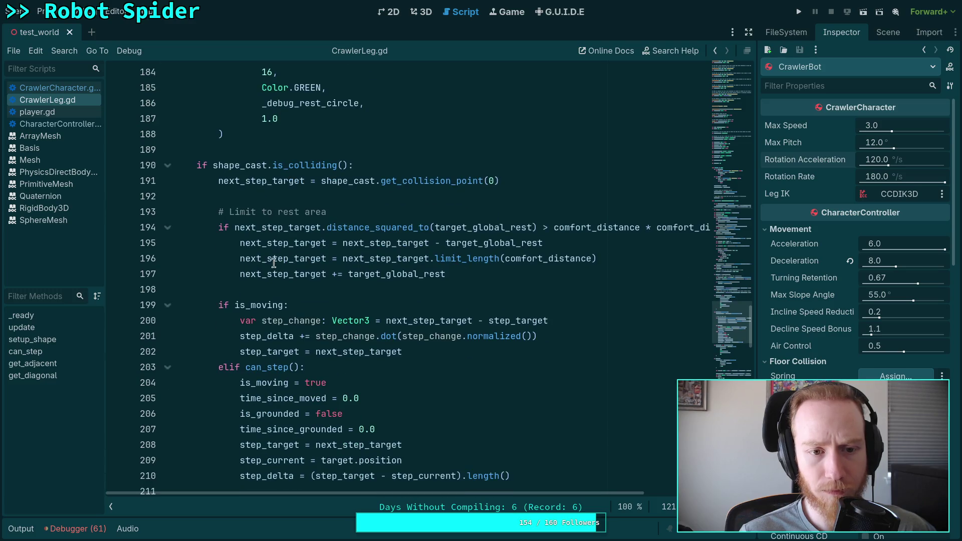
pyautogui.doubleClick(272, 181)
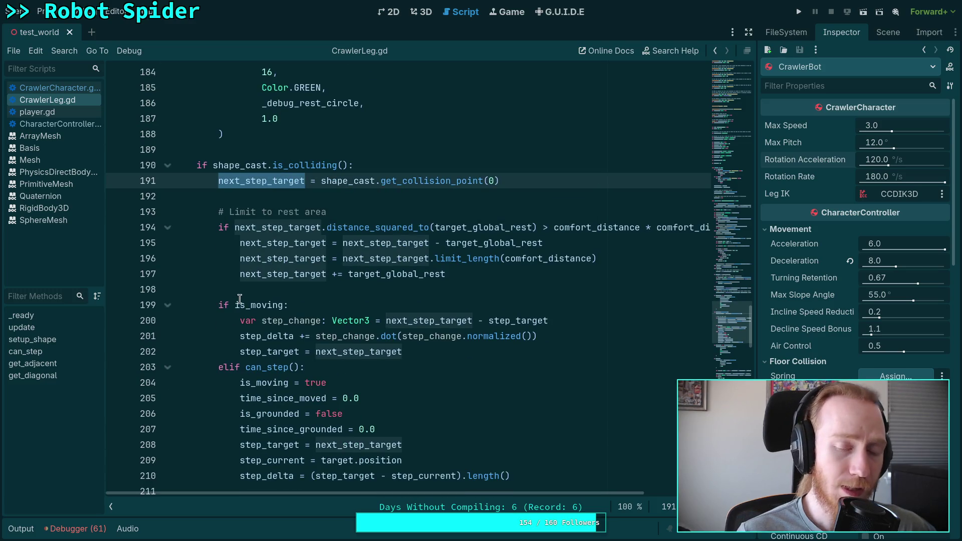
# Search CrawlerLeg.gd for step_target from line 202, review all matches, then return to CrawlerCharacter.gd
pyautogui.moveTo(240, 299)
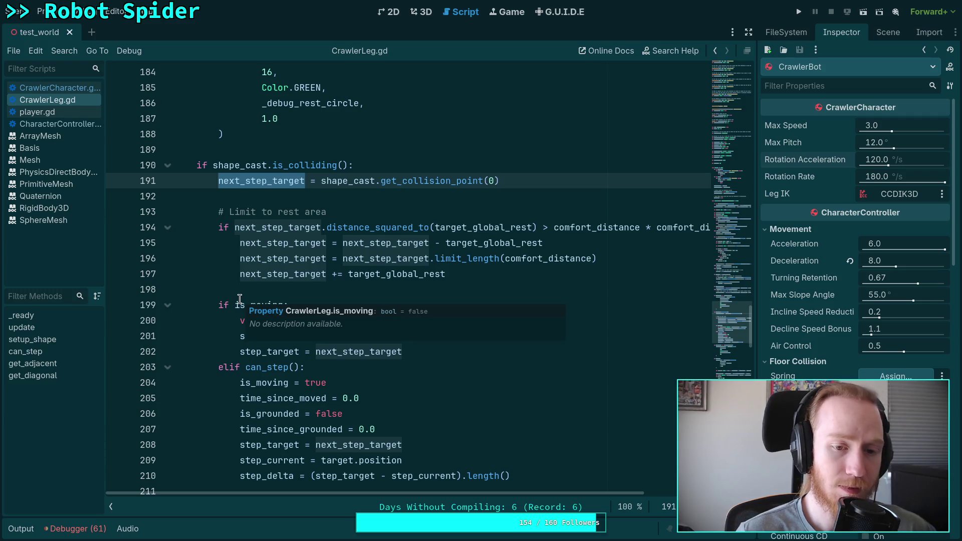
pyautogui.scroll(-1, 226, 296)
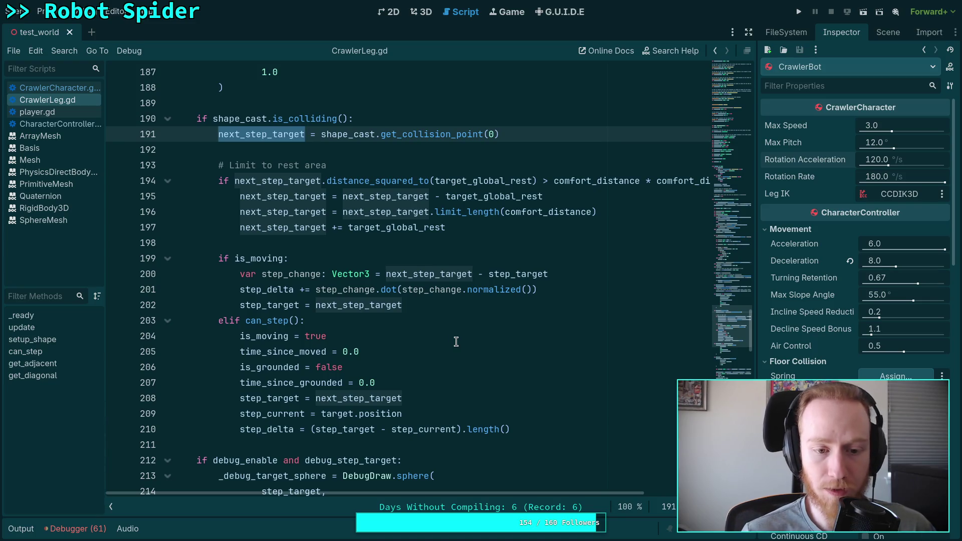
pyautogui.doubleClick(301, 304)
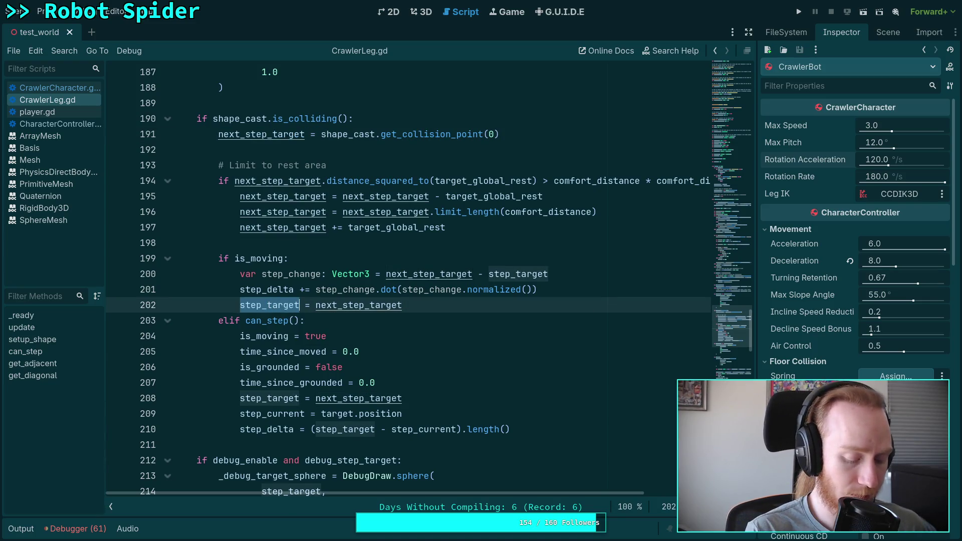
pyautogui.hotkey('ctrl', 'f')
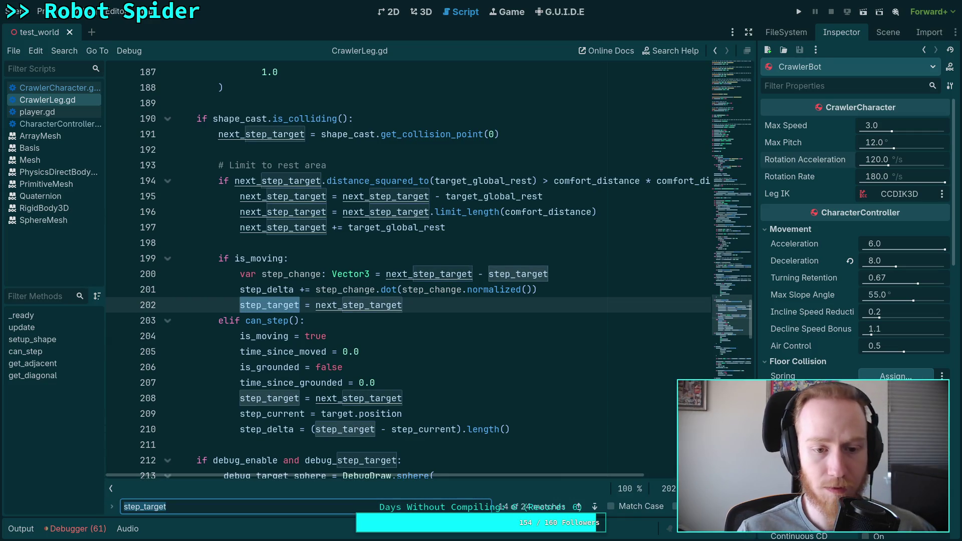
pyautogui.scroll(-4, 418, 382)
pyautogui.scroll(-3, 418, 382)
pyautogui.scroll(-5, 419, 378)
pyautogui.scroll(-3, 407, 369)
pyautogui.scroll(-4, 408, 370)
pyautogui.scroll(7, 408, 370)
pyautogui.scroll(18, 408, 369)
pyautogui.scroll(8, 407, 370)
pyautogui.scroll(-13, 407, 370)
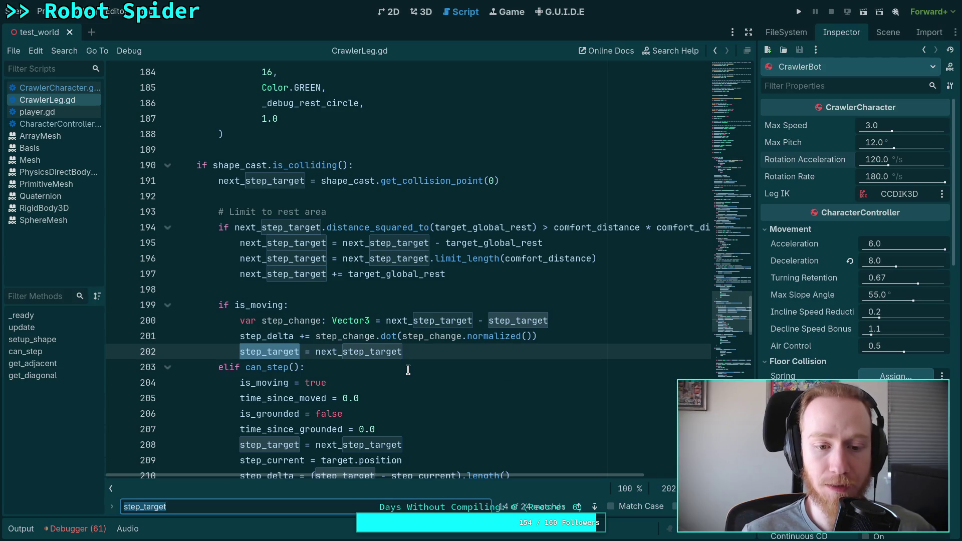
pyautogui.scroll(-5, 408, 370)
pyautogui.scroll(1, 408, 370)
pyautogui.scroll(2, 407, 370)
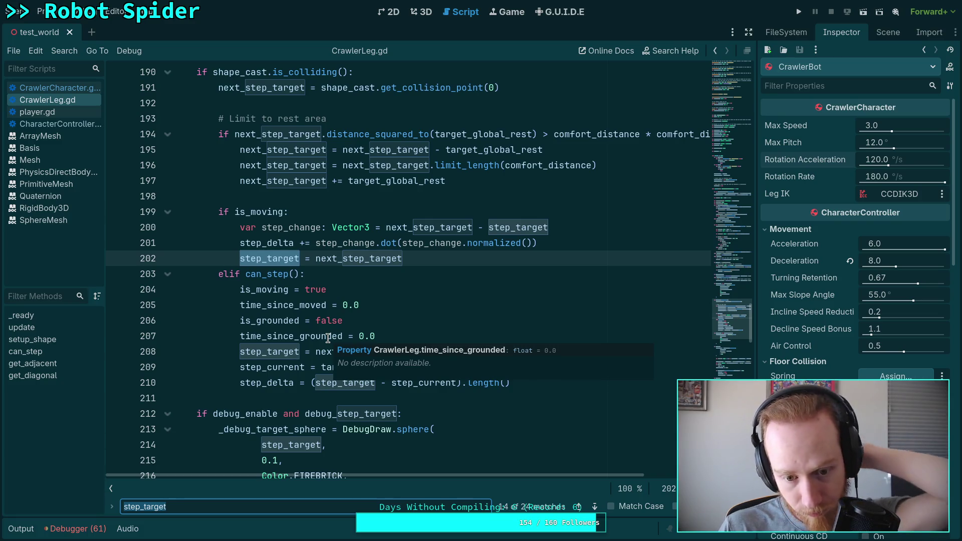
pyautogui.click(75, 89)
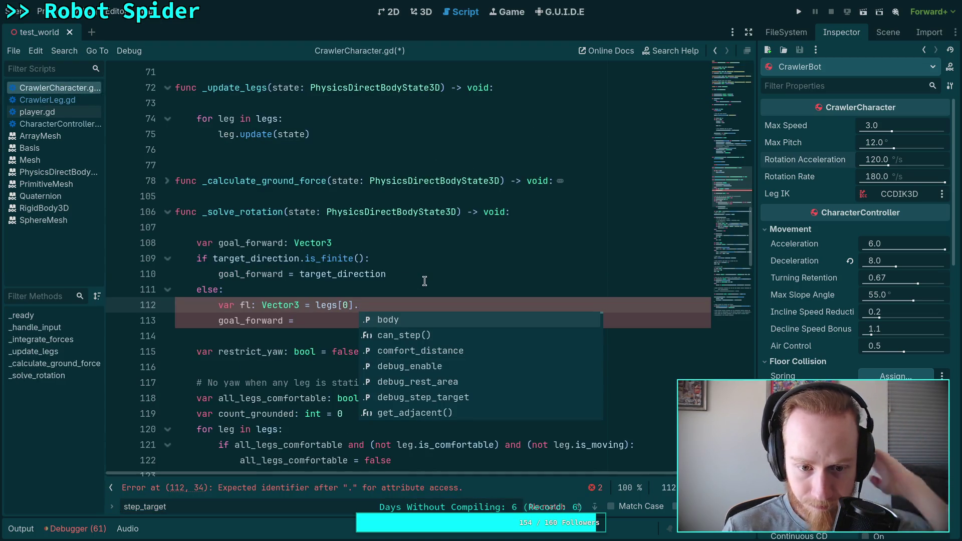
# Finish fl as legs[0].step_target and add 'var fr: Vector3 = legs[1].step_target'
pyautogui.write('step_tar')
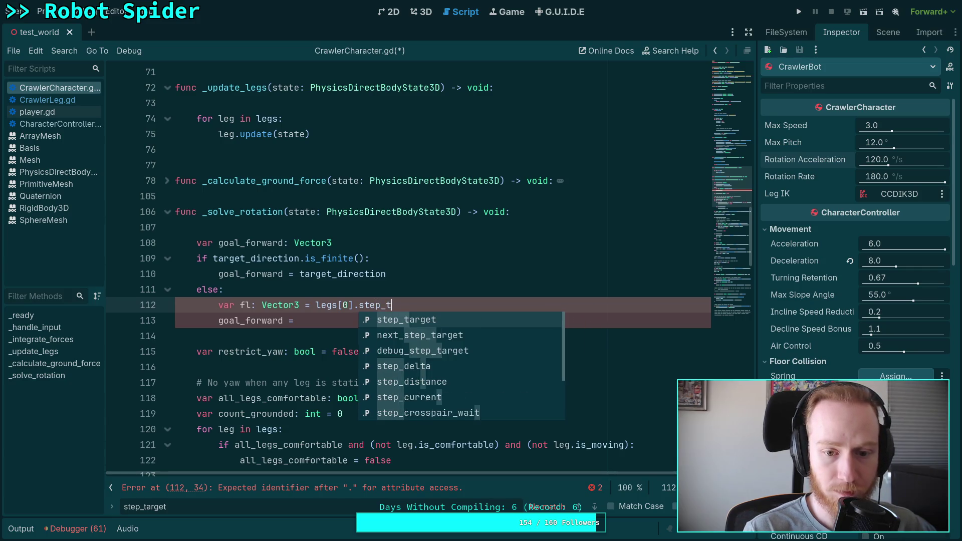
pyautogui.press('Return')
pyautogui.press('Return')
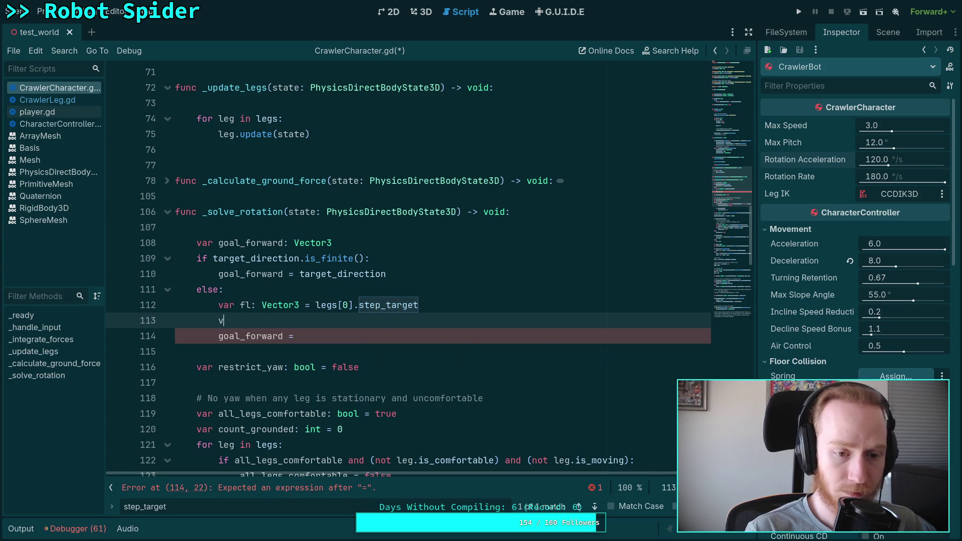
pyautogui.write('var fr: Vec')
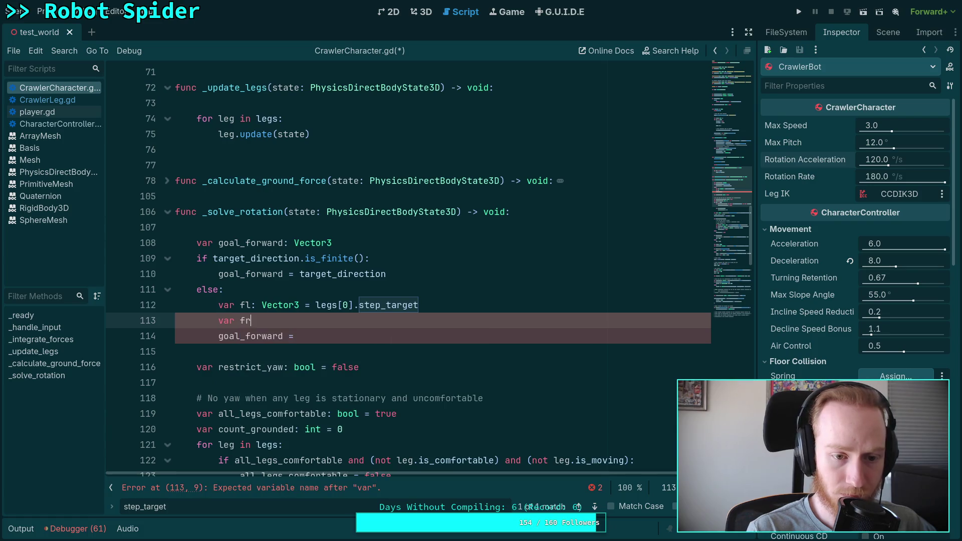
pyautogui.write('tor3 ')
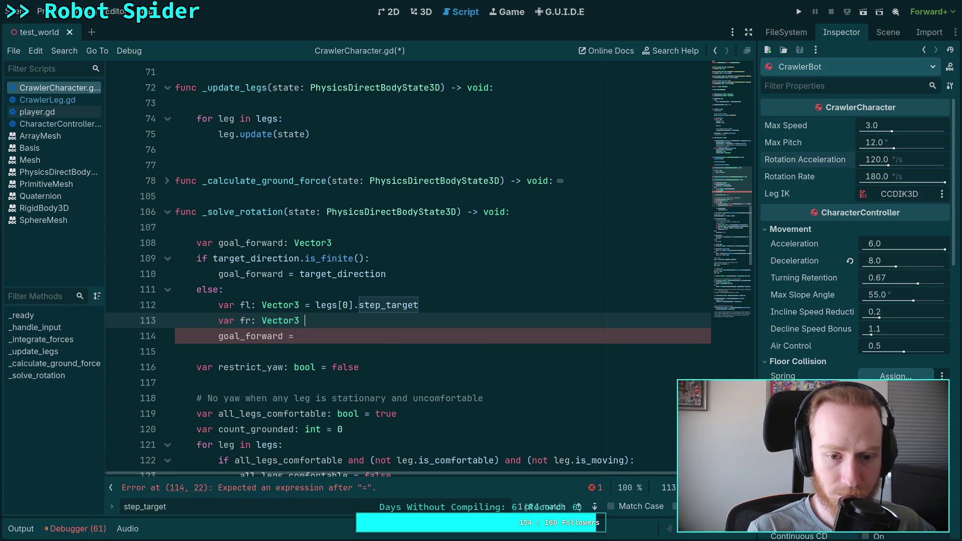
pyautogui.write('= legs[1].ste')
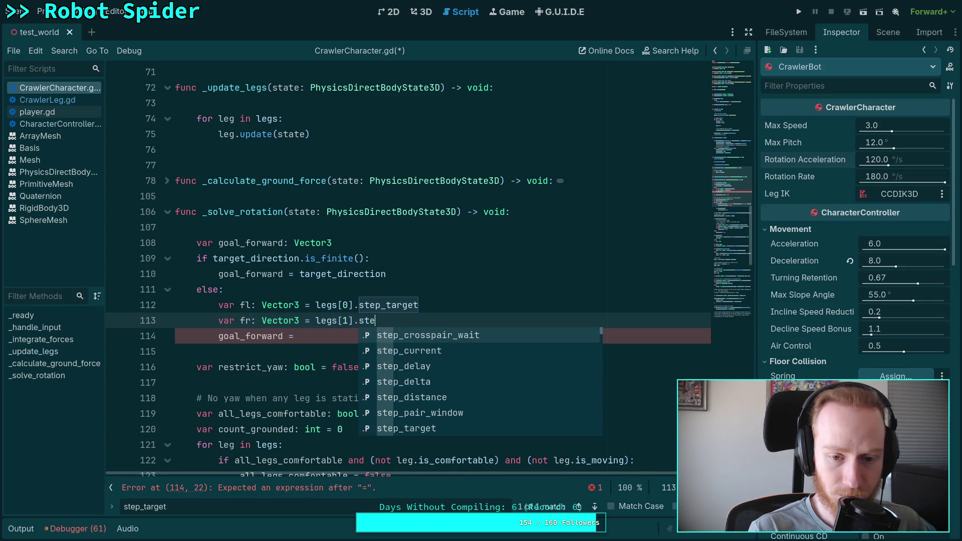
pyautogui.press('Down')
pyautogui.press('Down')
pyautogui.press('Down')
pyautogui.write('p_t')
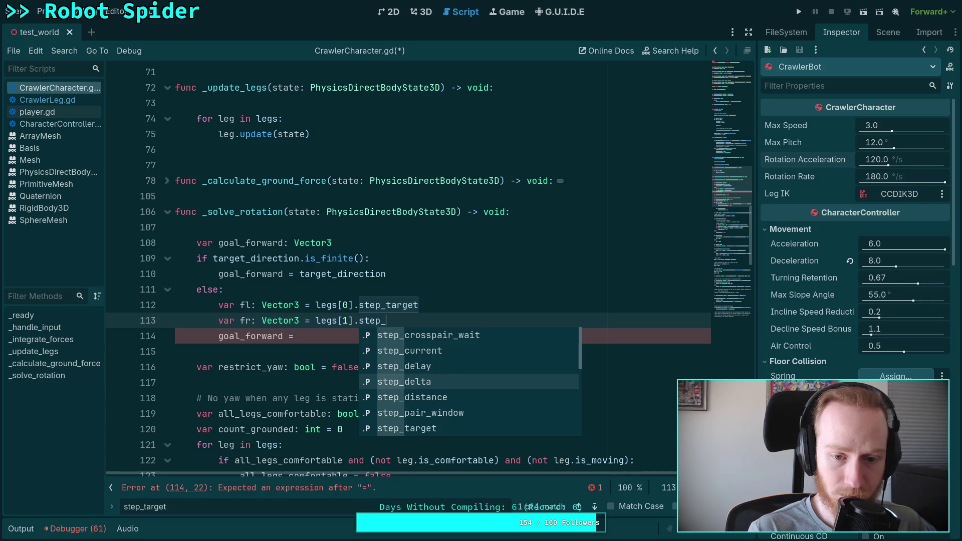
pyautogui.press('Return')
pyautogui.press('Return')
# Add bl and br from legs[legs.size() - 2] and legs[legs.size() - 1] step_target, plus a blank line
pyautogui.write('var bl: Vector3 = ')
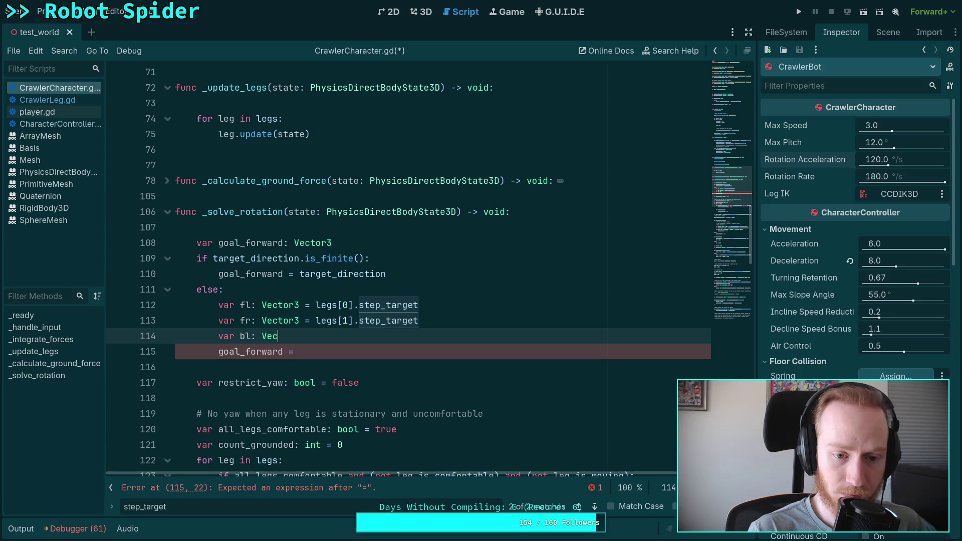
pyautogui.write('leg')
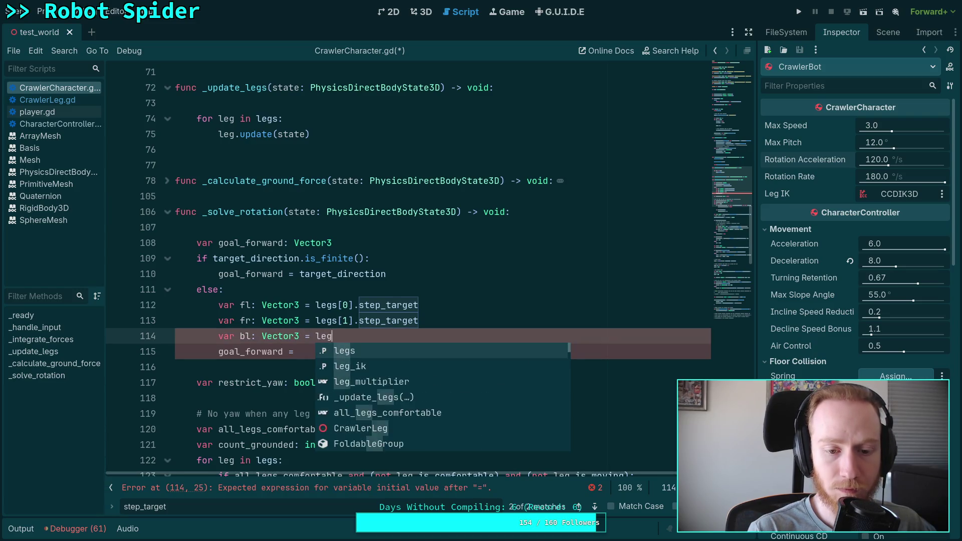
pyautogui.write('s[legs.size() ')
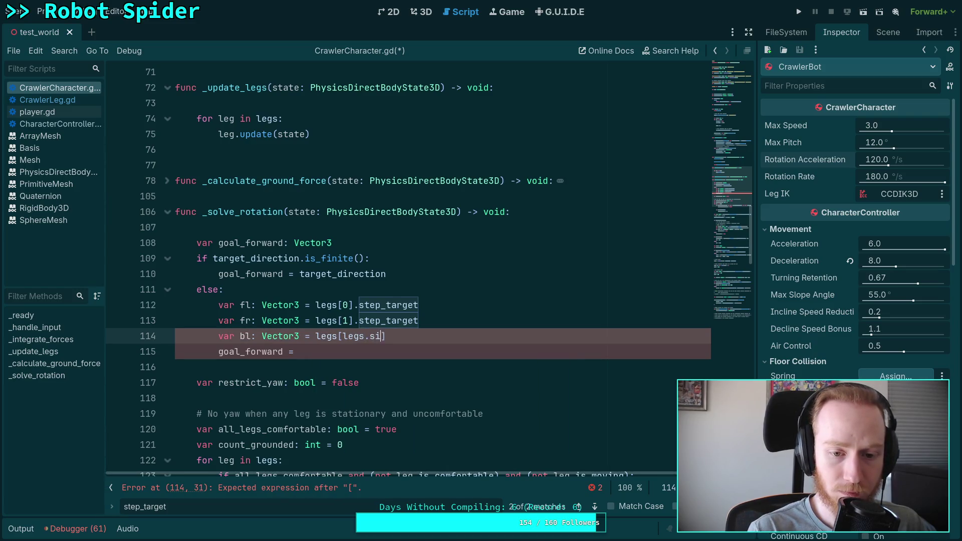
pyautogui.write('- 2')
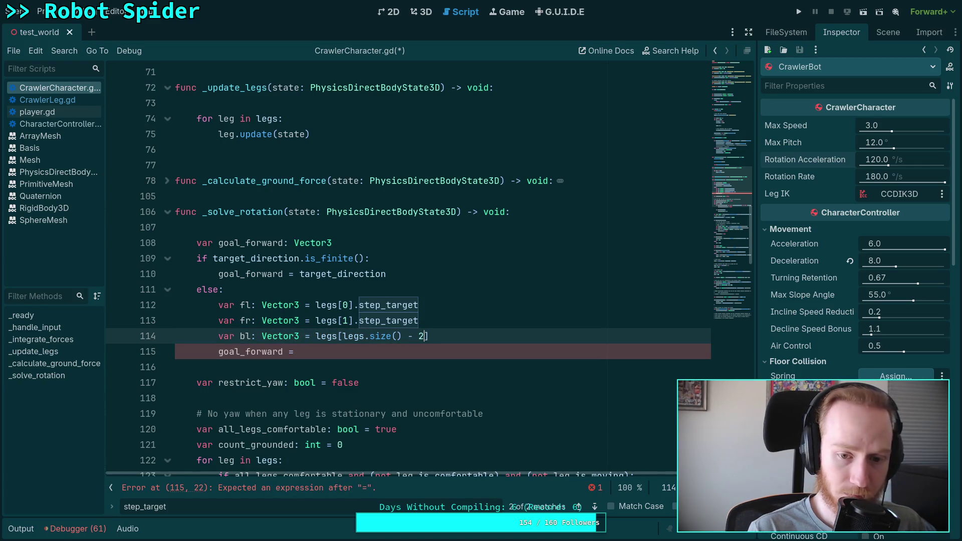
pyautogui.write('].step')
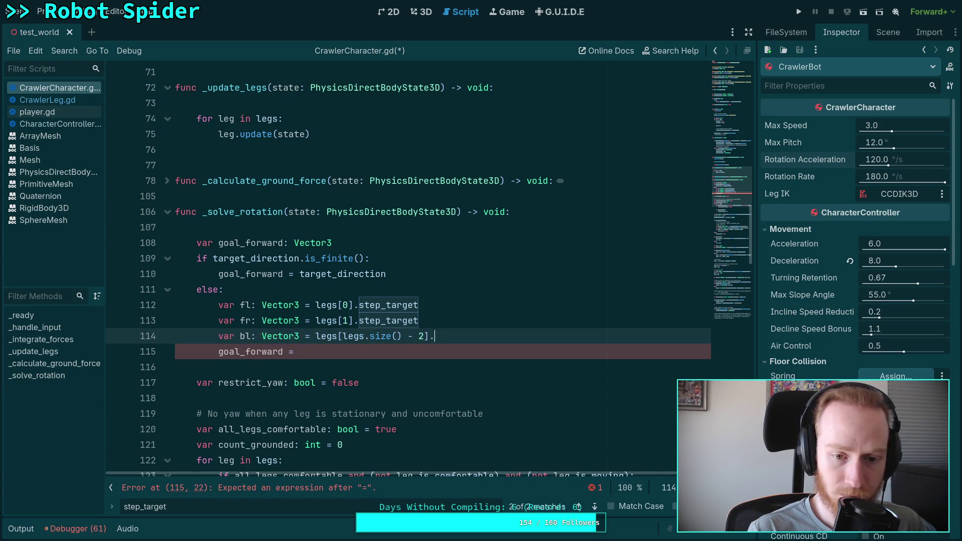
pyautogui.press('Return')
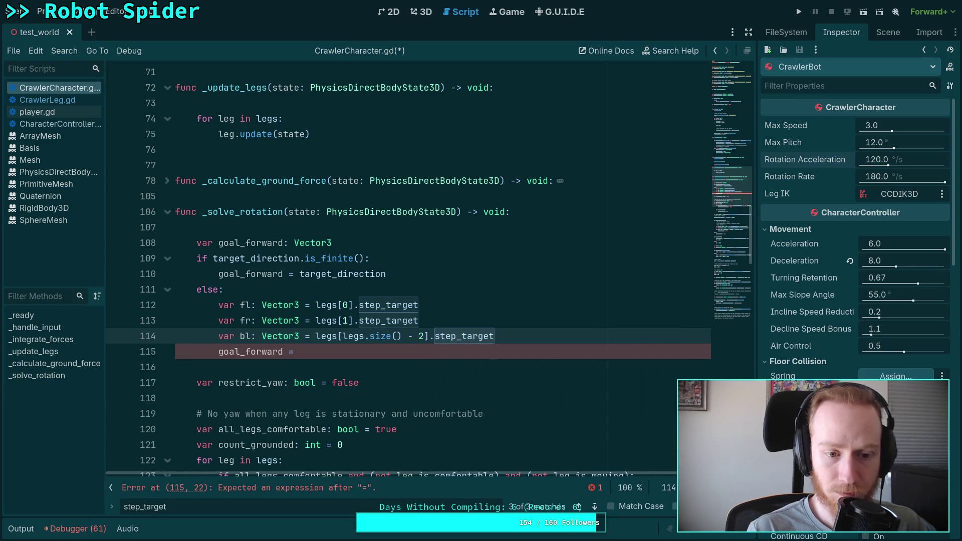
pyautogui.press('Return')
pyautogui.write('var br: Vector3 = legs[legs.size() - ')
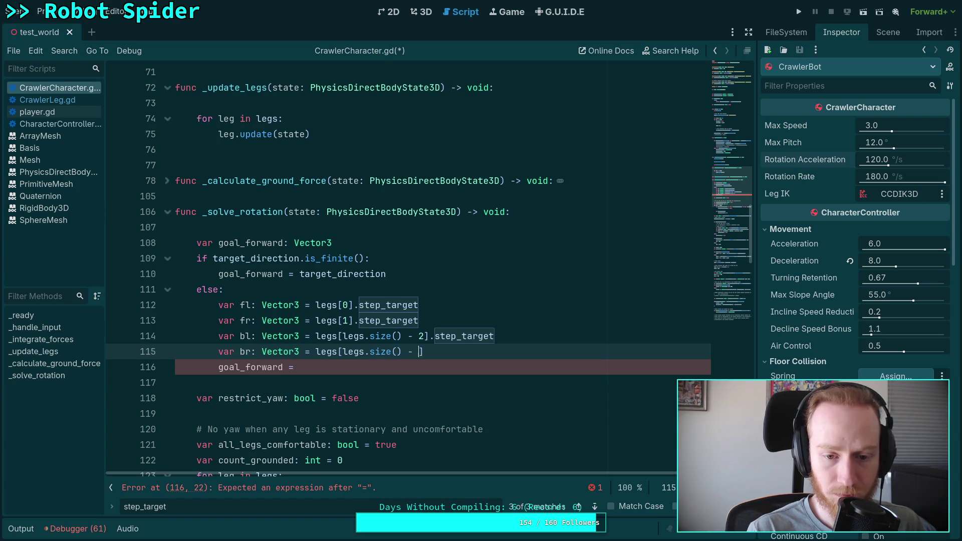
pyautogui.write('1].step')
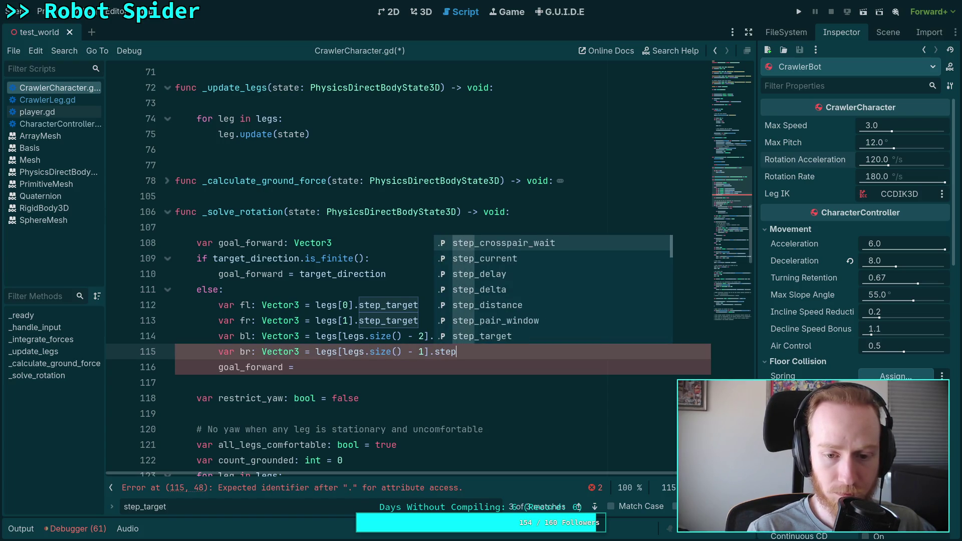
pyautogui.write('_target')
pyautogui.click(300, 367)
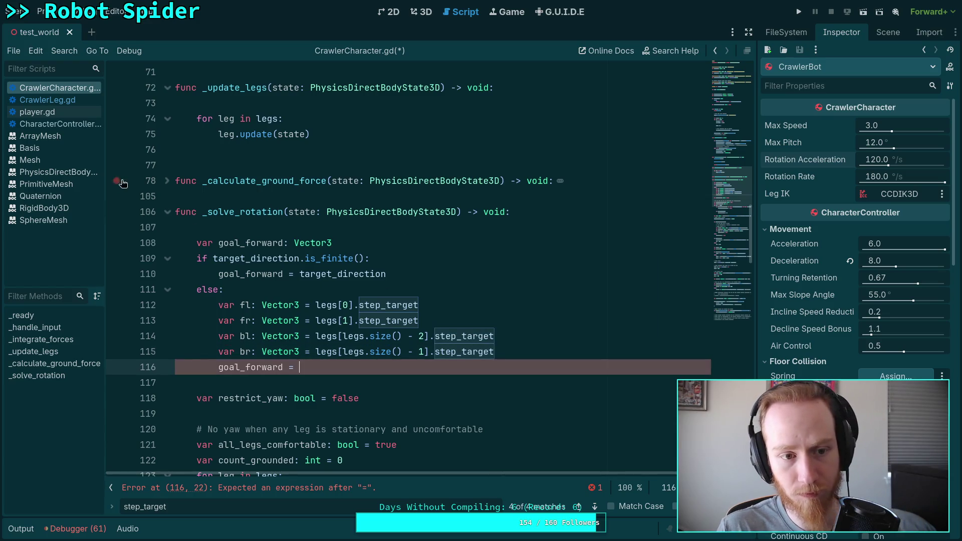
pyautogui.click(531, 354)
pyautogui.press('Return')
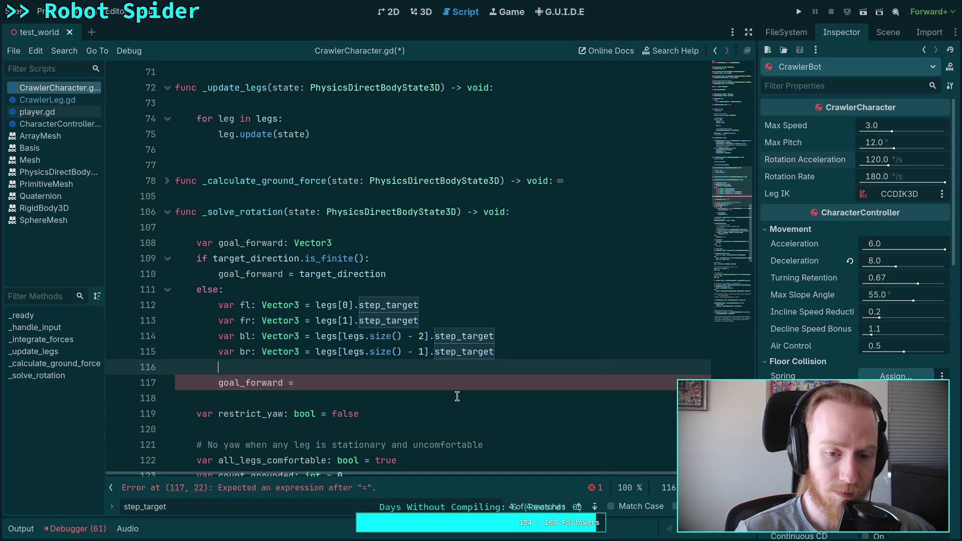
# Start an 'if fl.is_finite' check, glancing at step_target in CrawlerLeg.gd
pyautogui.write('if fl.is_')
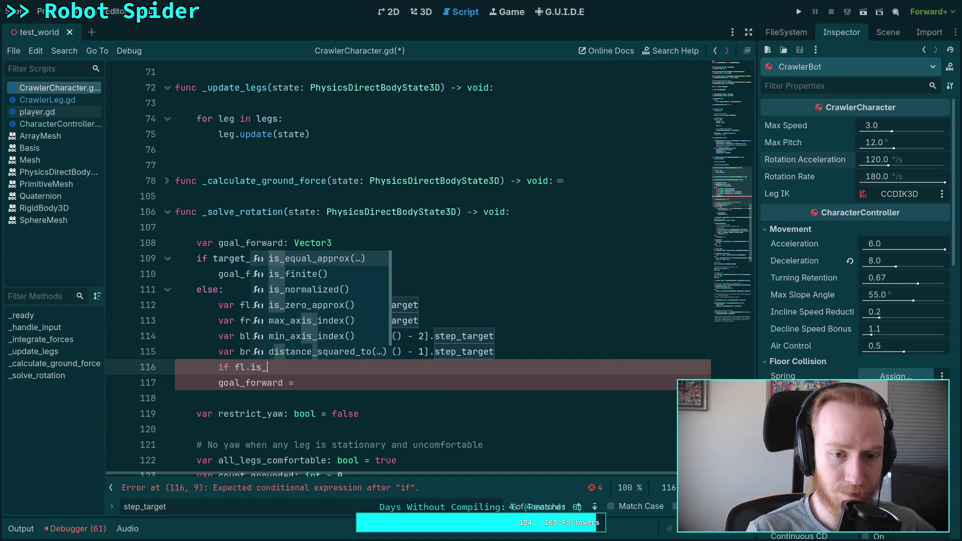
pyautogui.press('Down')
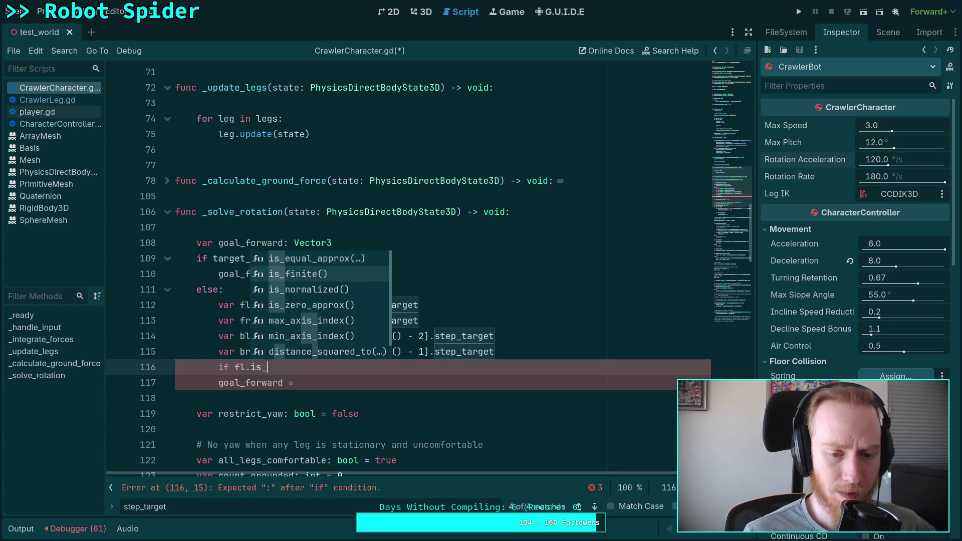
pyautogui.press('Return')
pyautogui.click(48, 99)
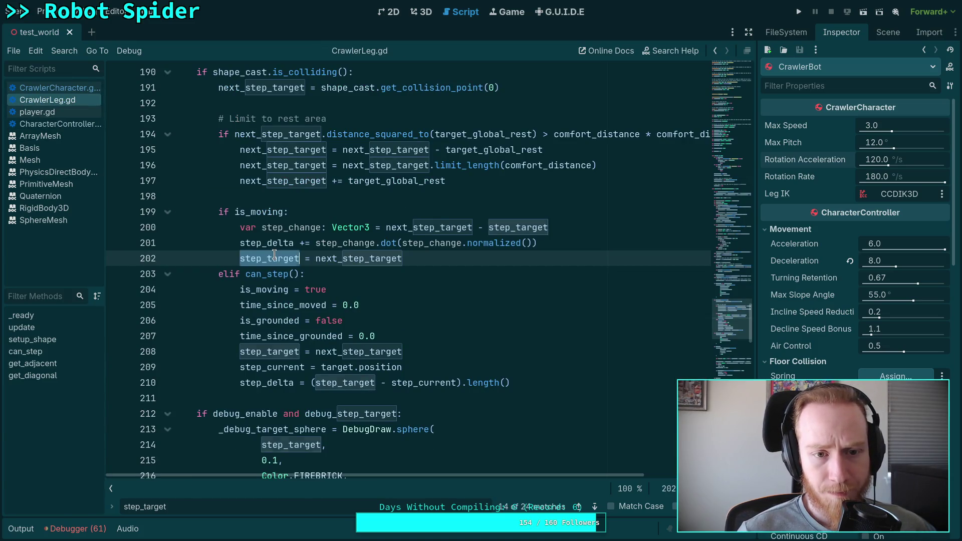
pyautogui.scroll(20, 274, 254)
pyautogui.scroll(10, 311, 368)
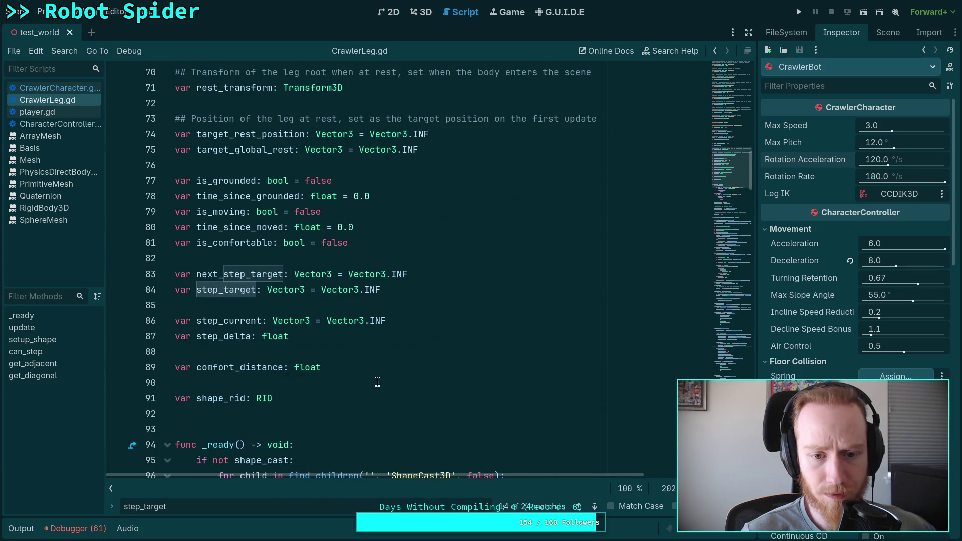
pyautogui.scroll(-20, 383, 375)
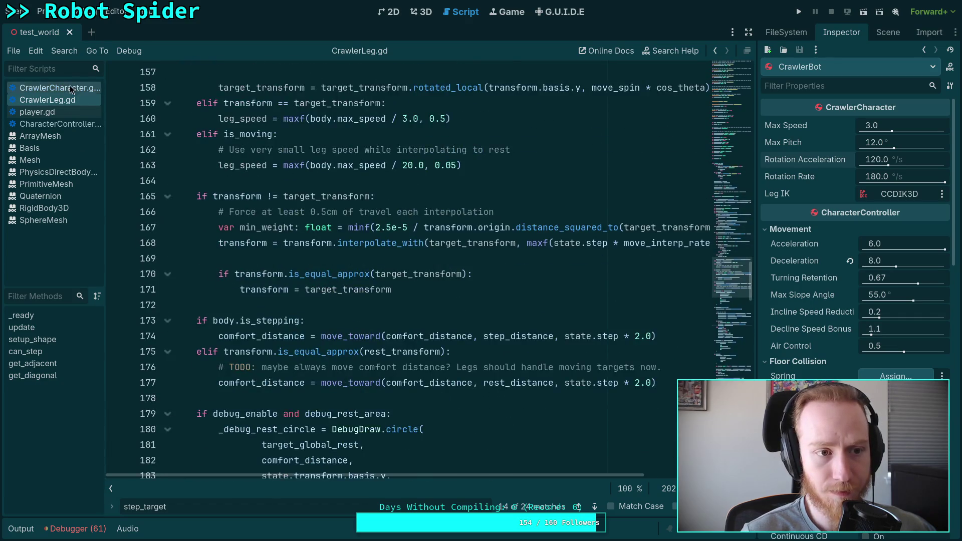
pyautogui.click(71, 89)
# Write 'if fl.is_finite() or fr.is_finite() or bl.is_finite() or br.is_finite():'
pyautogui.write('and ')
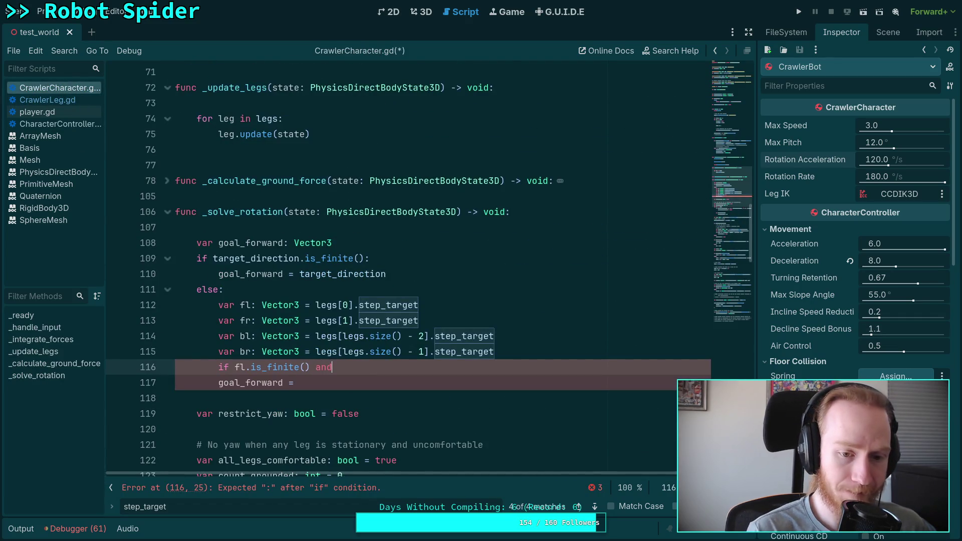
pyautogui.write('fr.')
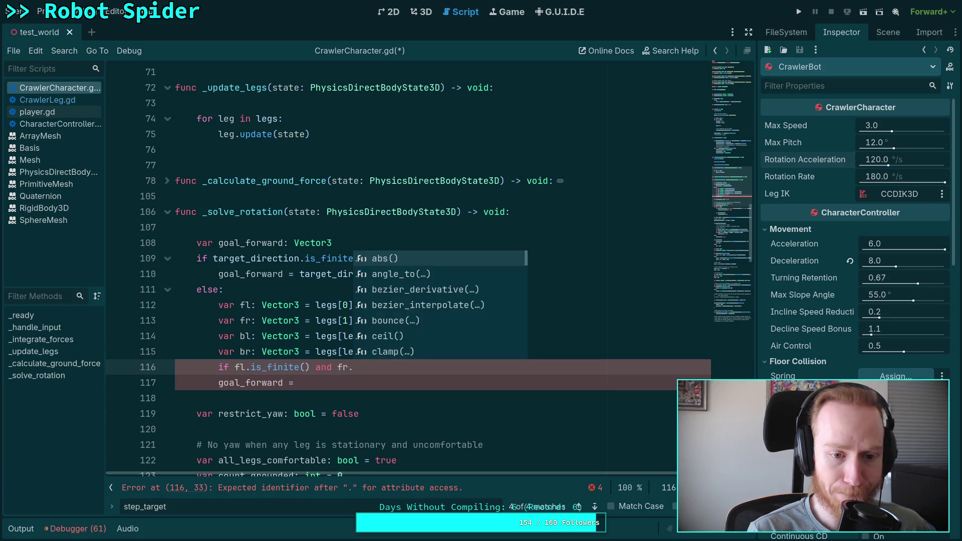
pyautogui.press('BackSpace')
pyautogui.press('BackSpace')
pyautogui.press('BackSpace')
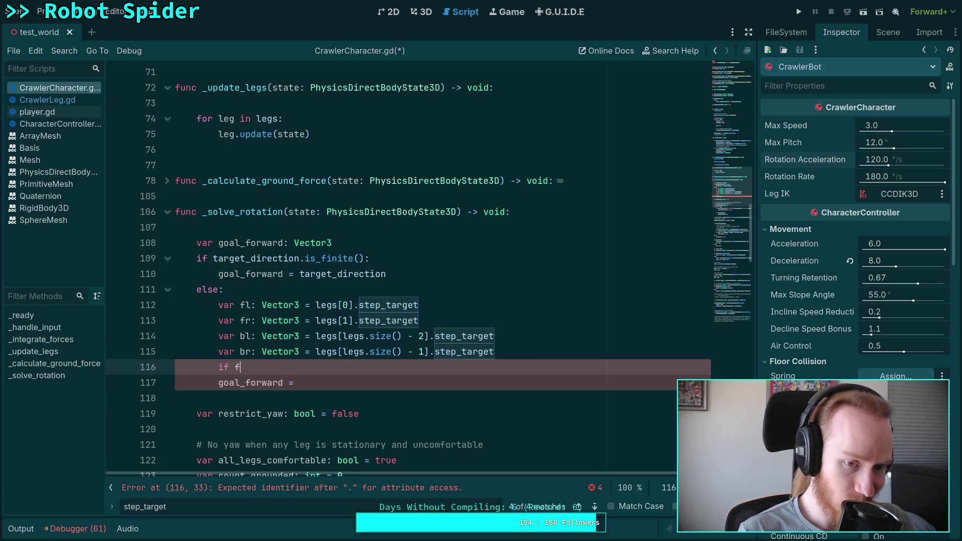
pyautogui.press('BackSpace')
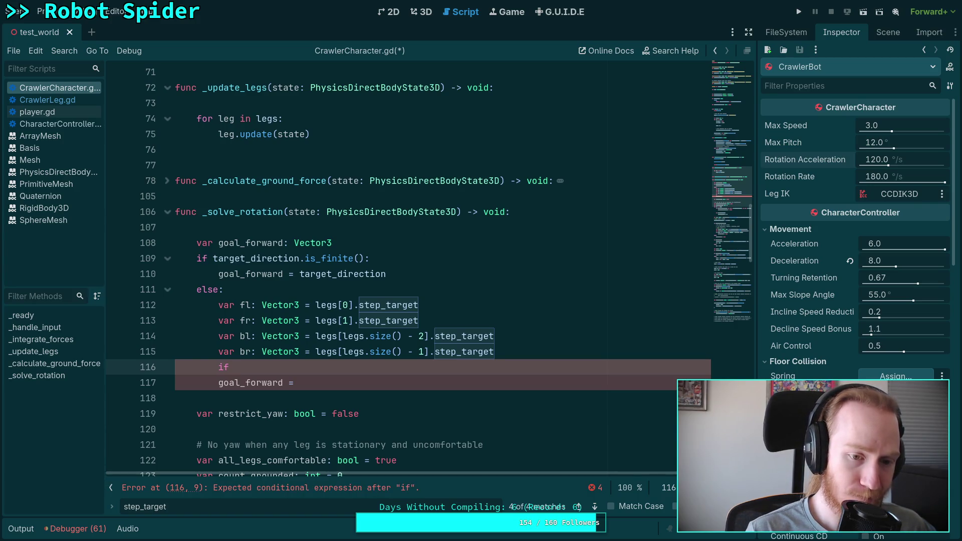
pyautogui.write('fl.is_fe')
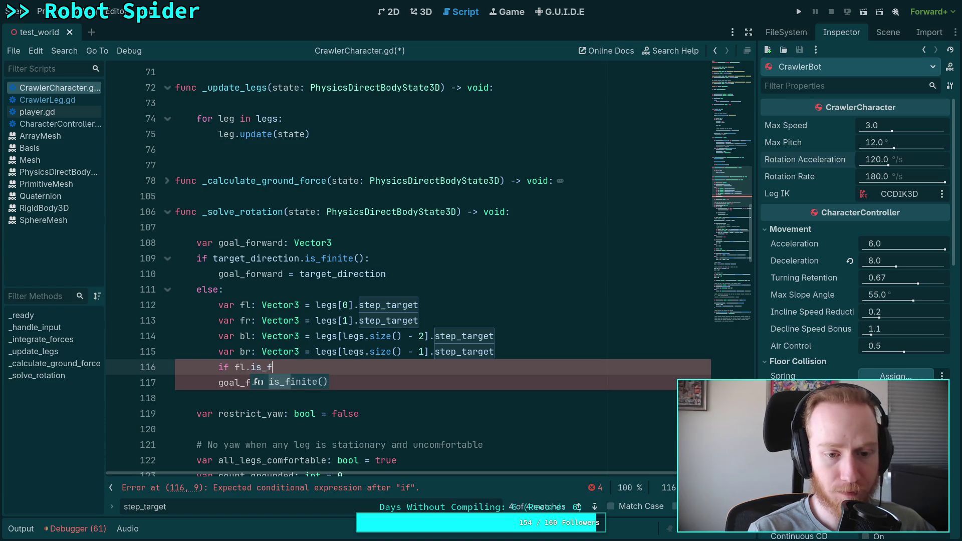
pyautogui.press('BackSpace')
pyautogui.press('Return')
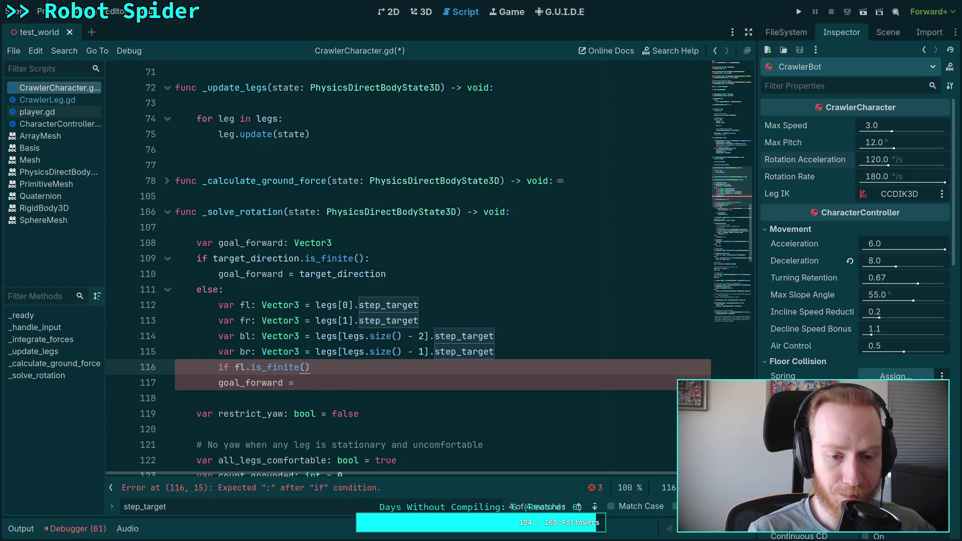
pyautogui.write(') ')
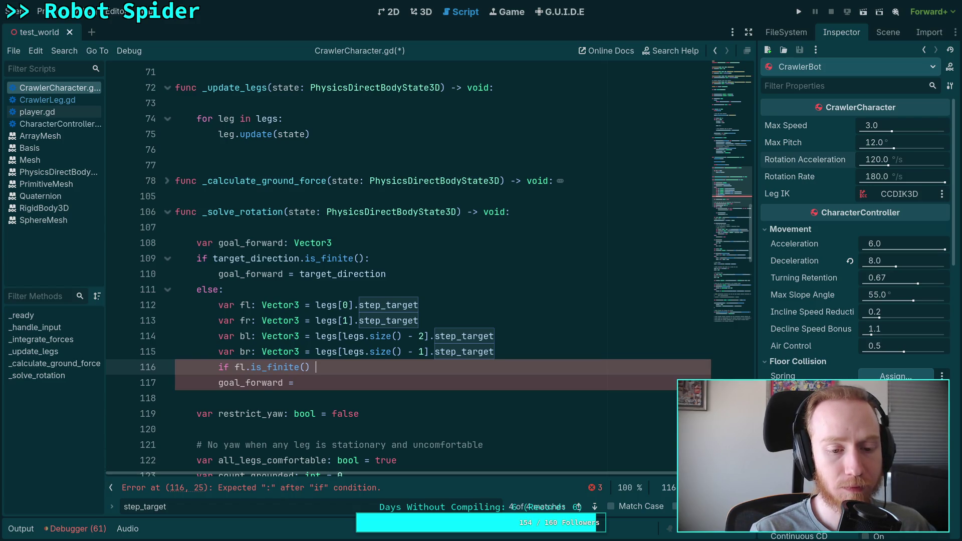
pyautogui.write('or fr')
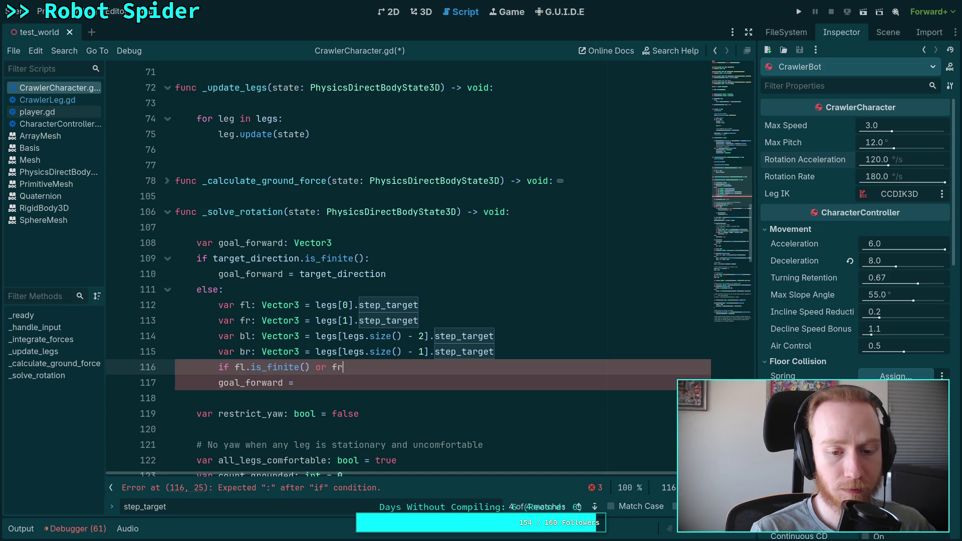
pyautogui.write('.is_f')
pyautogui.press('Return')
pyautogui.write('or')
pyautogui.write(' bl.is_f')
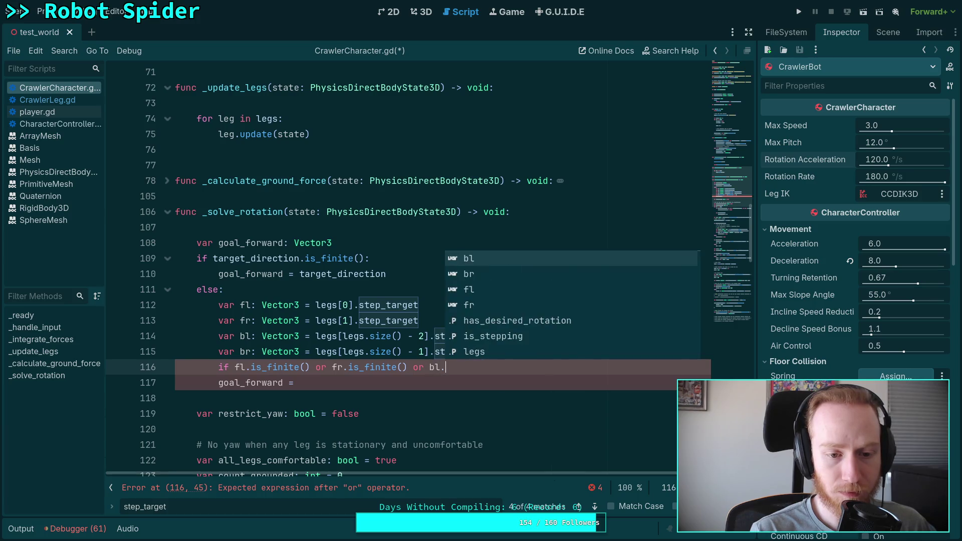
pyautogui.press('Return')
pyautogui.write('or br.is_')
pyautogui.press('Return')
pyautogui.write(':')
# Inside the if block, set goal_forward = -state.transform.basis.z
pyautogui.press('Return')
pyautogui.write('goa')
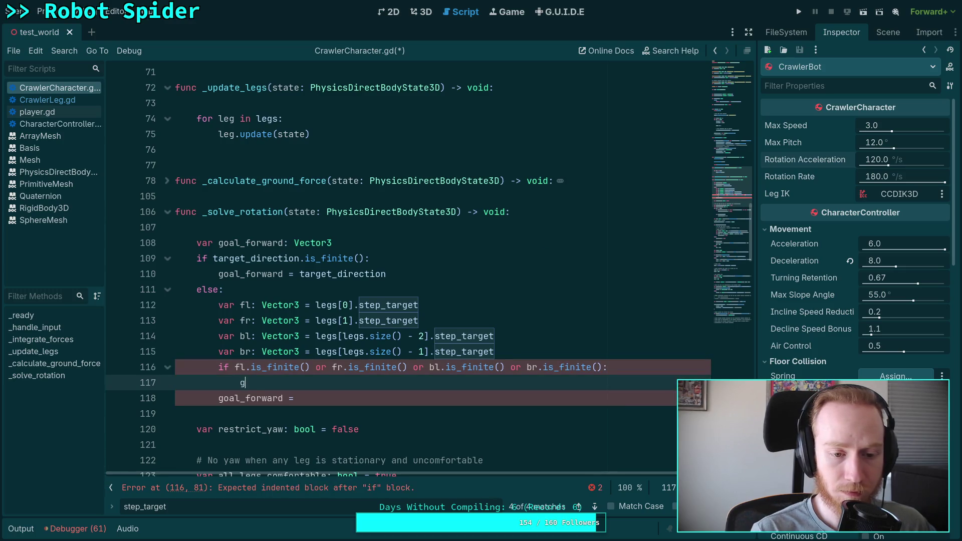
pyautogui.press('Return')
pyautogui.write('= -s')
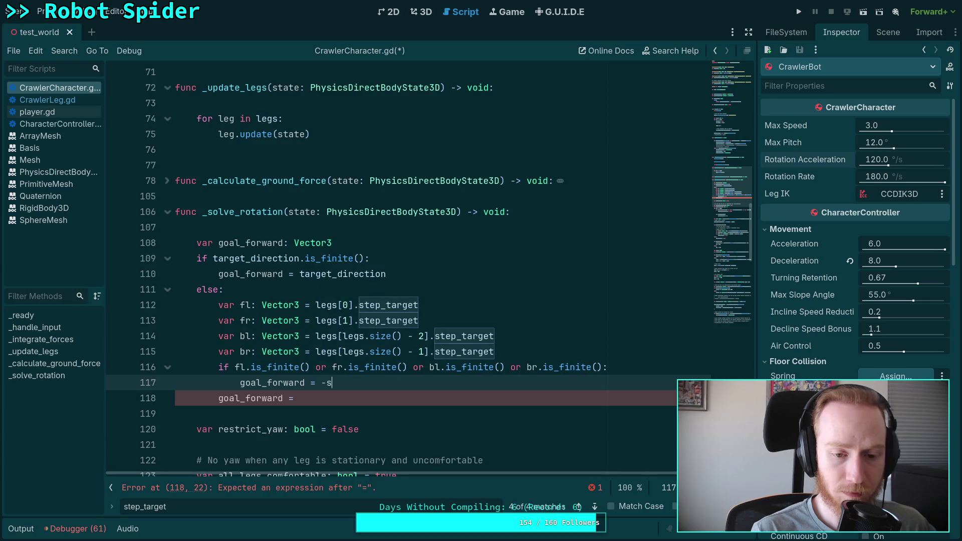
pyautogui.write('tate.transfo')
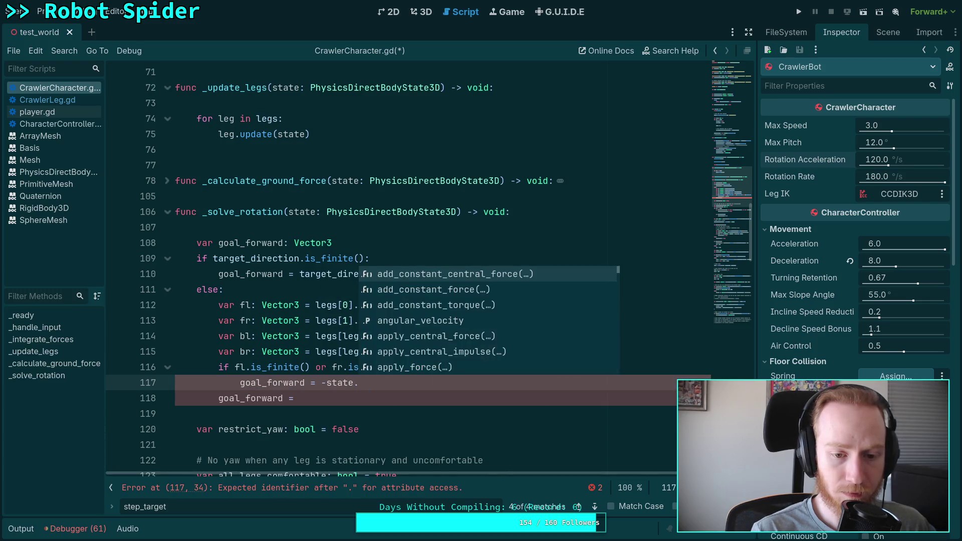
pyautogui.press('Return')
pyautogui.write('.basis.z')
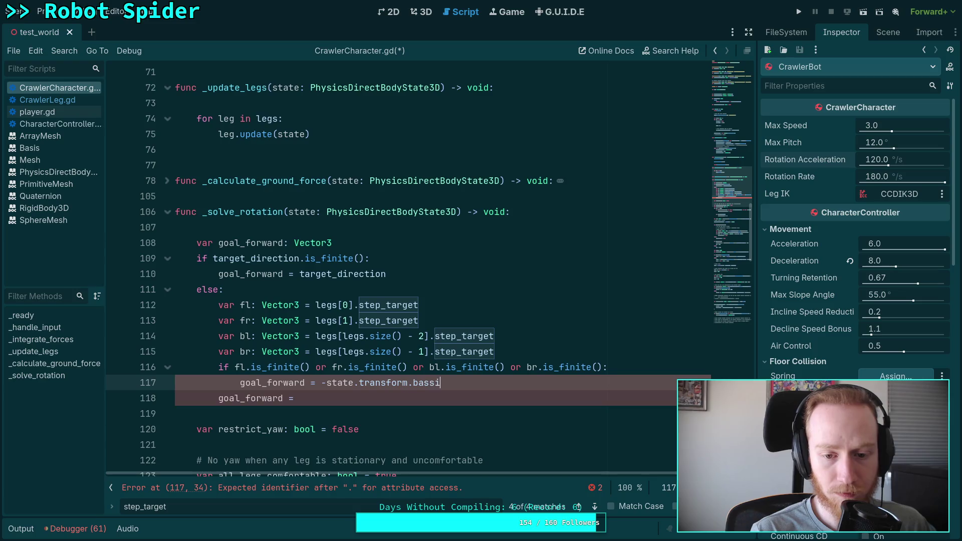
pyautogui.press('BackSpace')
pyautogui.press('Escape')
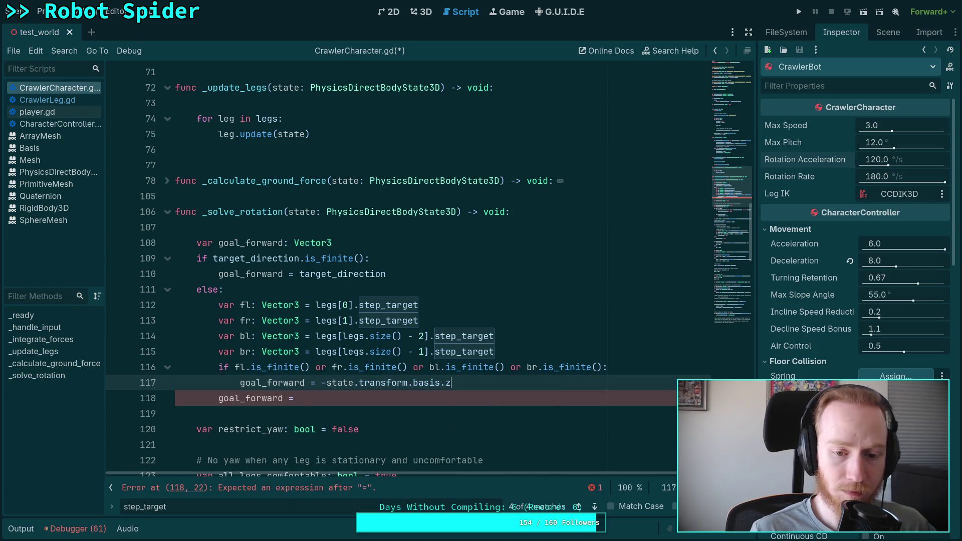
pyautogui.write('z')
# Add an else: line and indent the blank 'goal_forward =' assignment beneath it
pyautogui.press('Return')
pyautogui.write('else:')
pyautogui.press('Down')
pyautogui.scroll(-3, 401, 270)
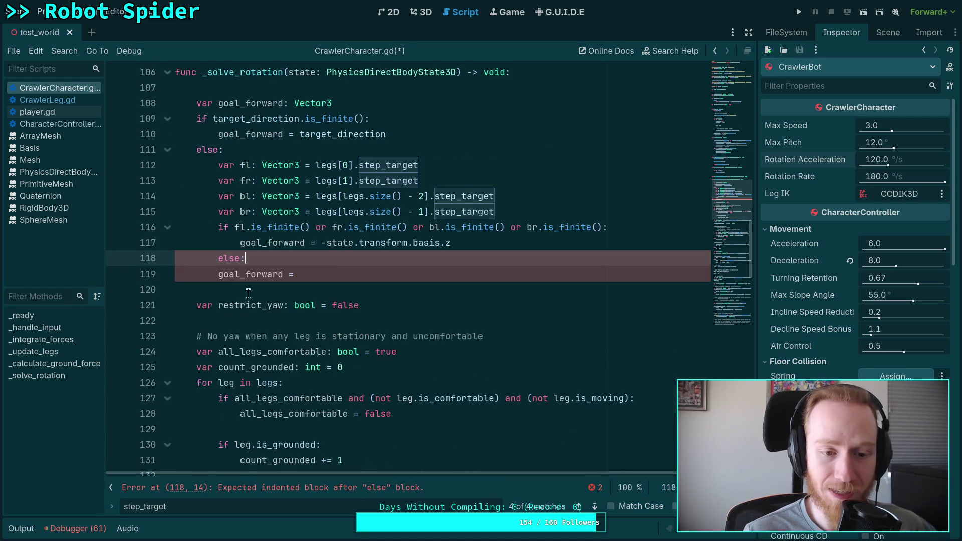
pyautogui.press('Home')
pyautogui.press('Tab')
pyautogui.scroll(2, 496, 390)
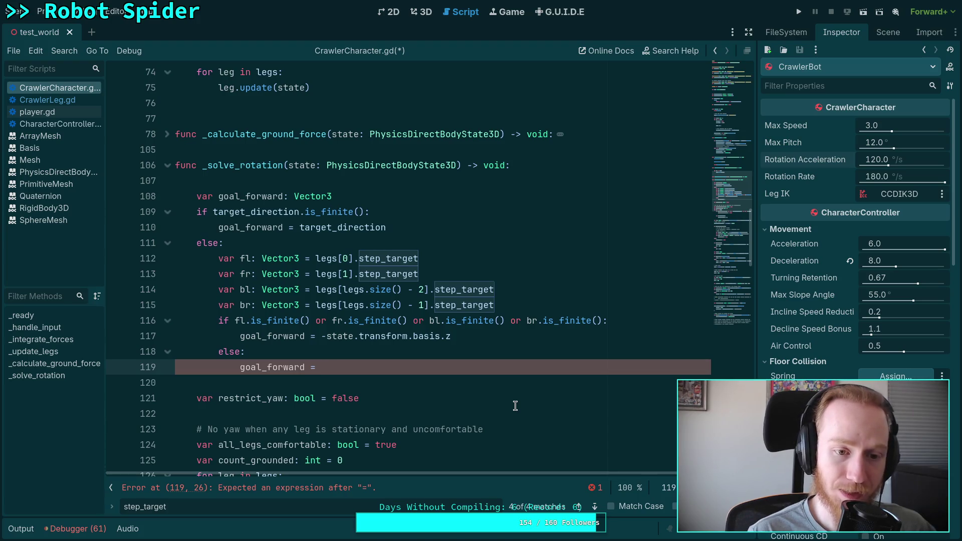
# On line 119, enter the (fl - bl).normalized() term, correcting the mistyped variable names
pyautogui.write('(')
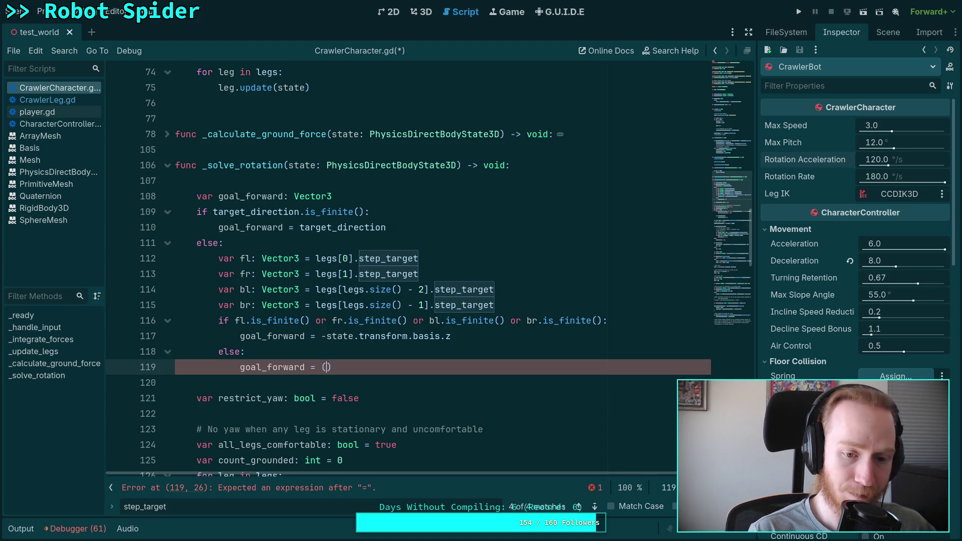
pyautogui.write('fl')
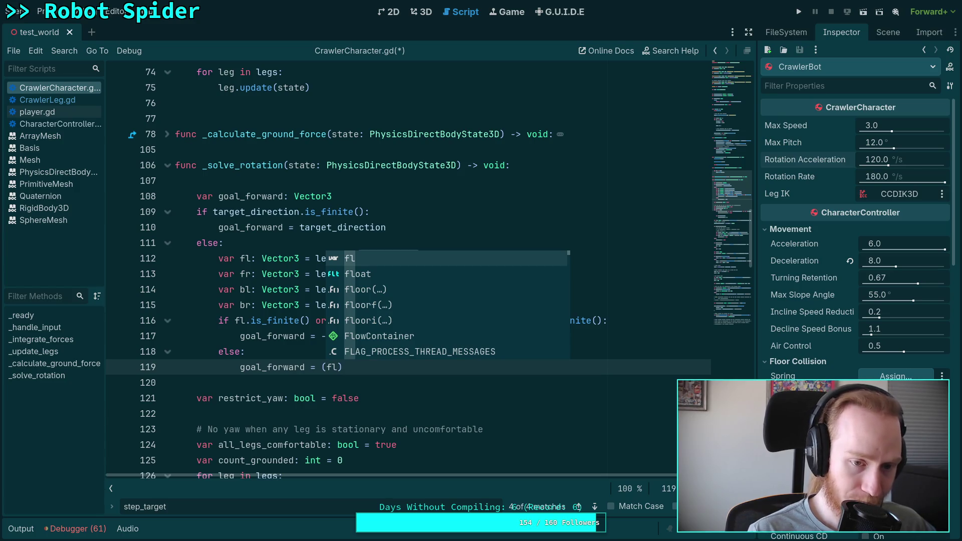
pyautogui.press('BackSpace')
pyautogui.write('r - ')
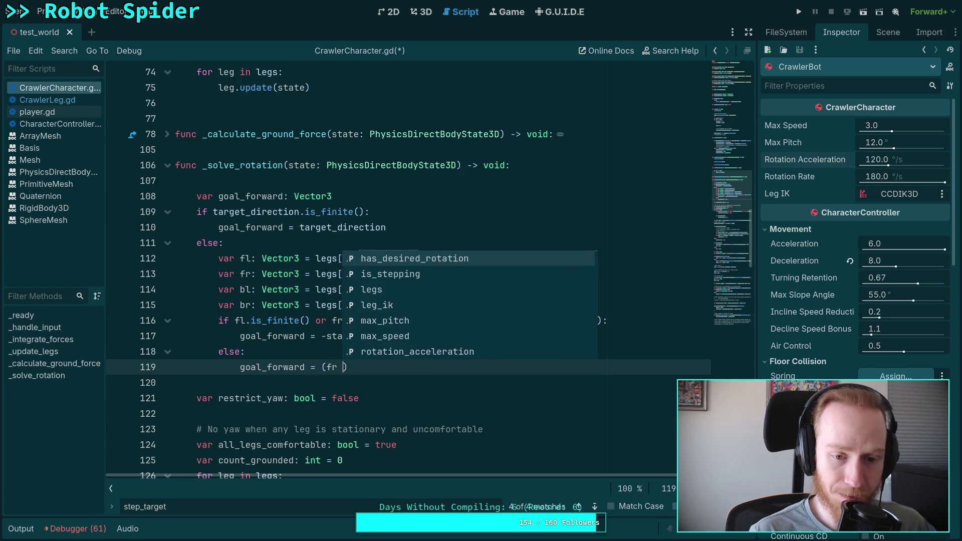
pyautogui.write('fl')
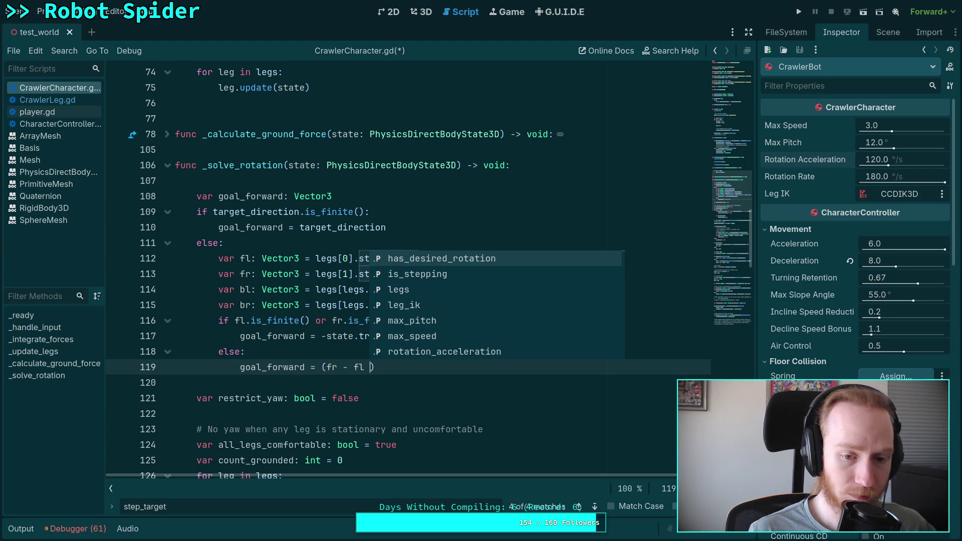
pyautogui.press('BackSpace')
pyautogui.click(346, 367)
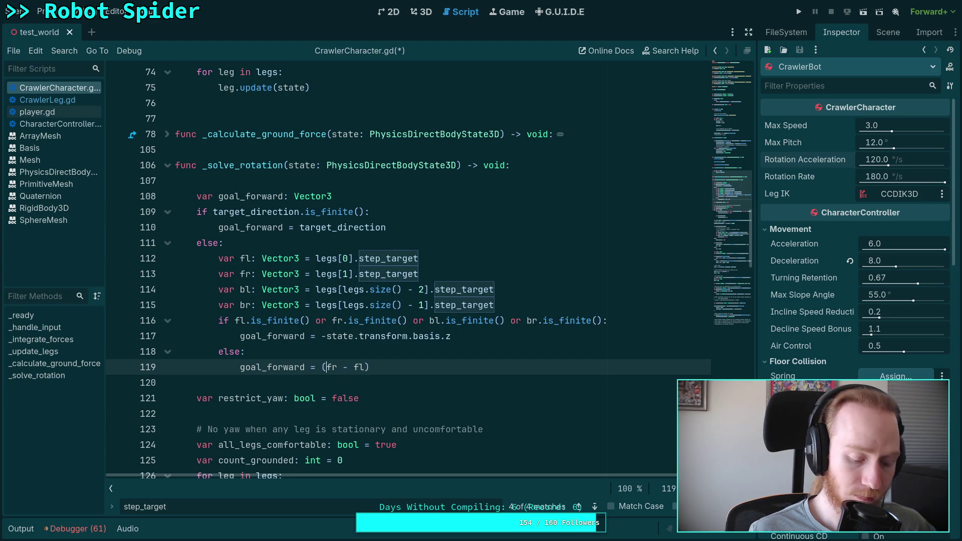
pyautogui.write('(')
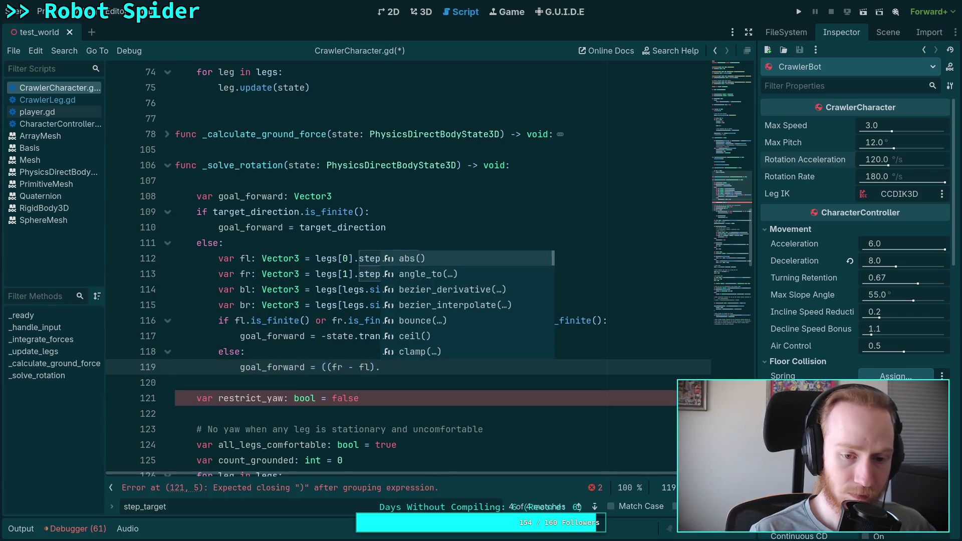
pyautogui.write('nor')
pyautogui.press('Return')
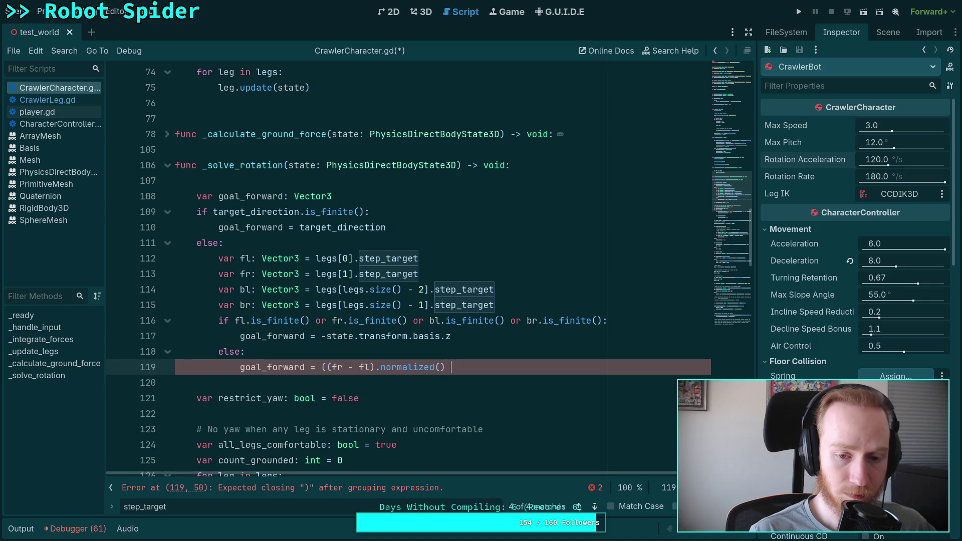
pyautogui.write('+')
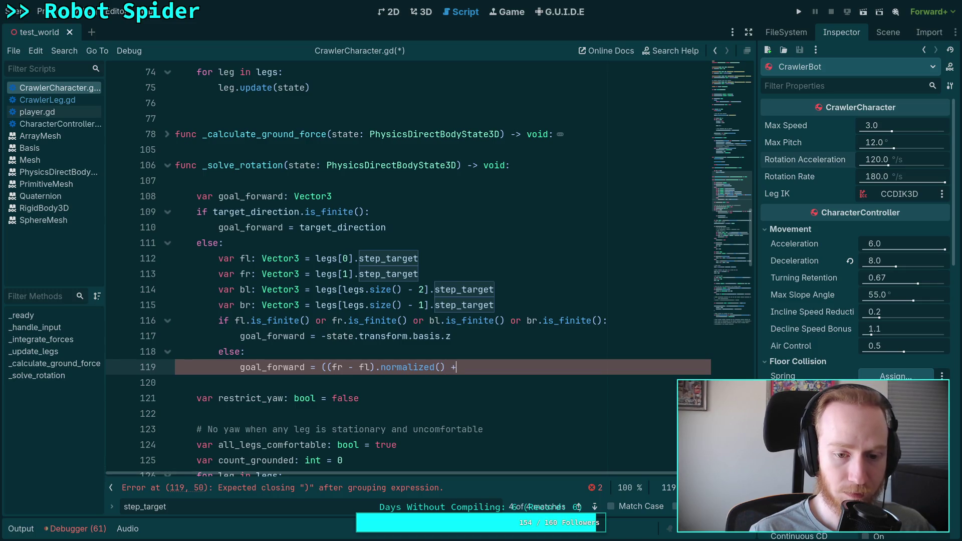
pyautogui.write(' (br')
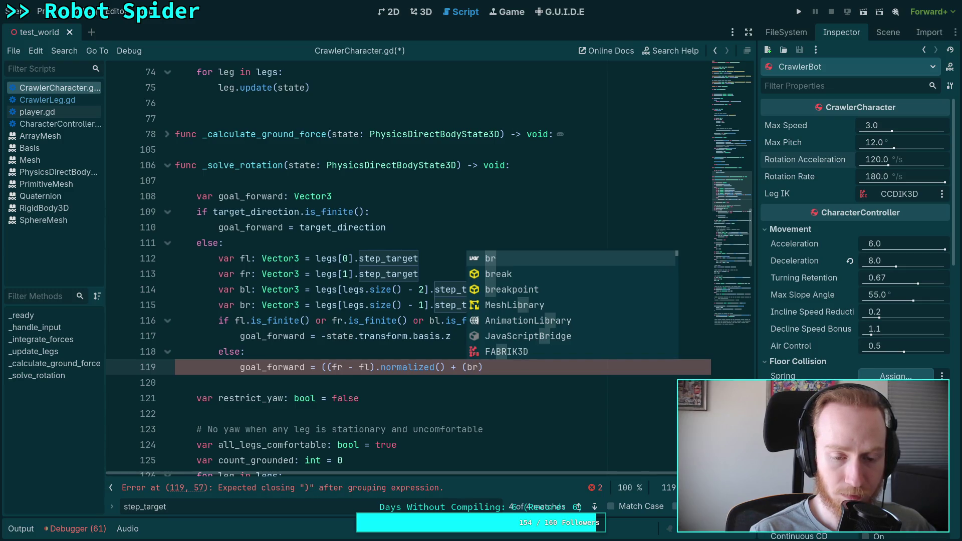
pyautogui.doubleClick(333, 367)
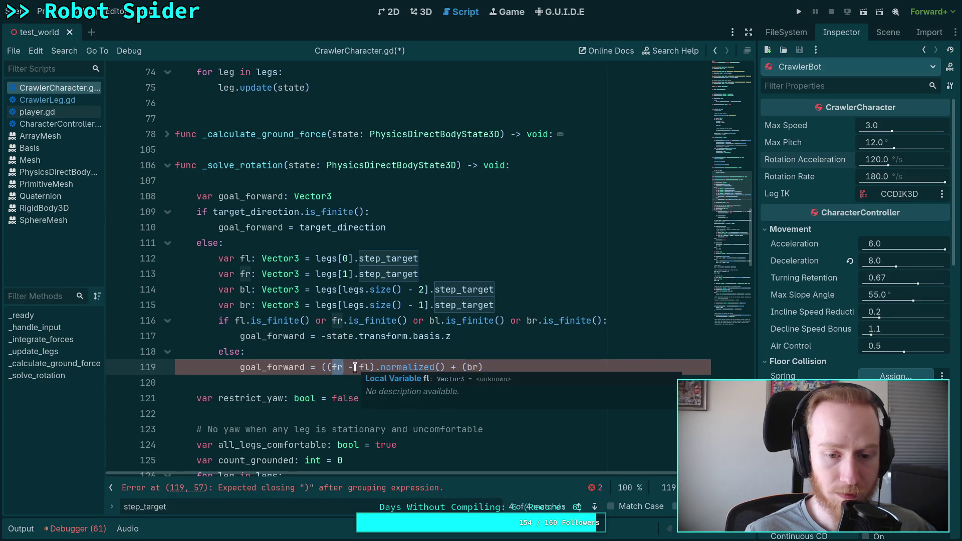
pyautogui.write('fl')
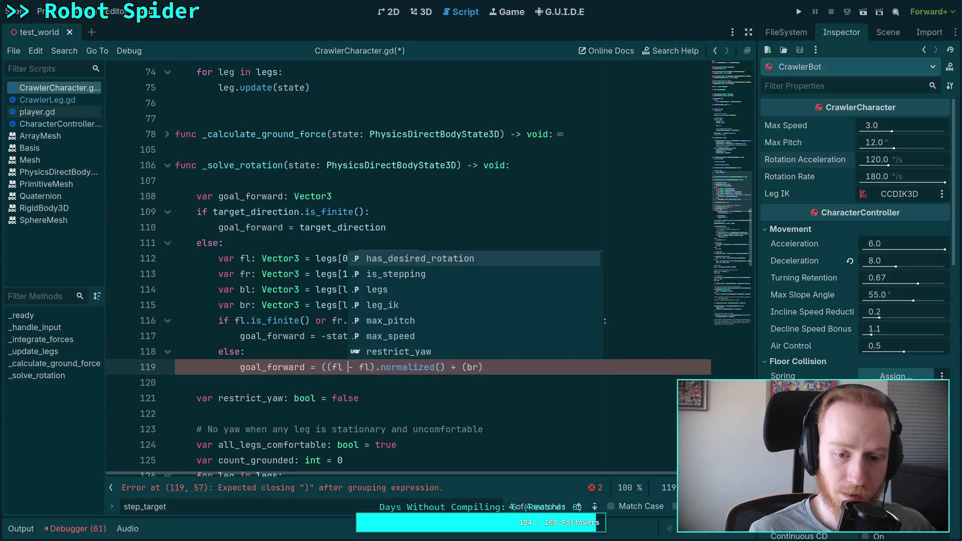
pyautogui.click(364, 367)
pyautogui.press('BackSpace')
pyautogui.write('b')
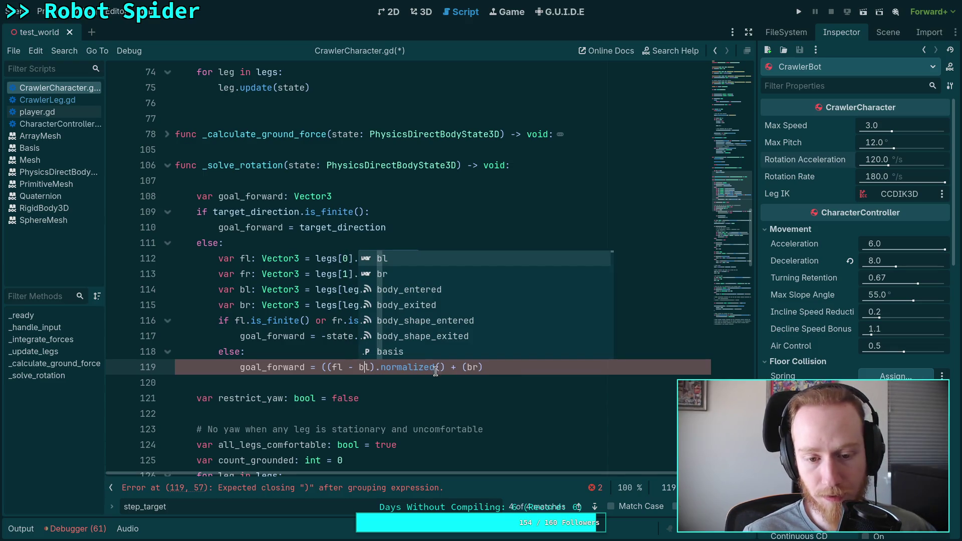
# Add the (fr - br).normalized() term and normalize the whole sum
pyautogui.click(493, 367)
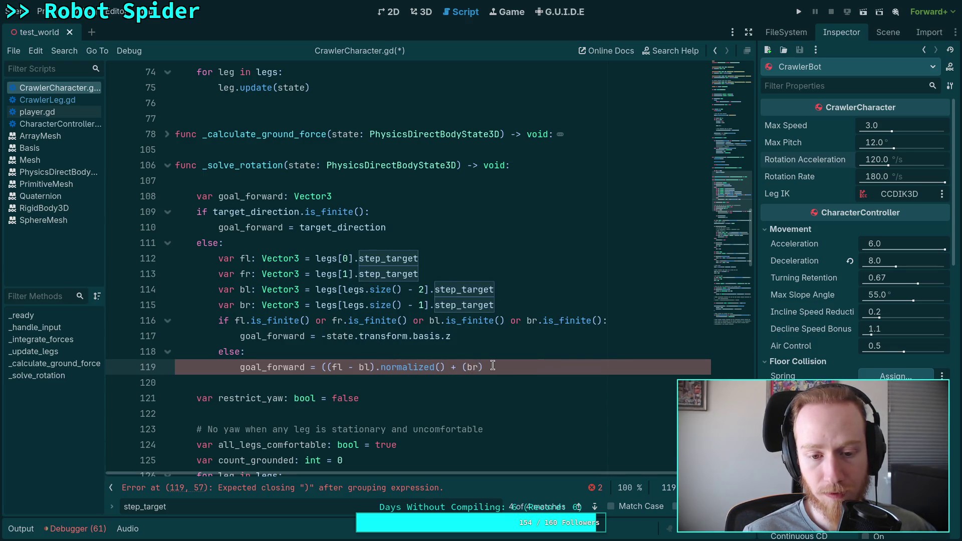
pyautogui.click(326, 367)
pyautogui.write('(')
pyautogui.click(411, 347)
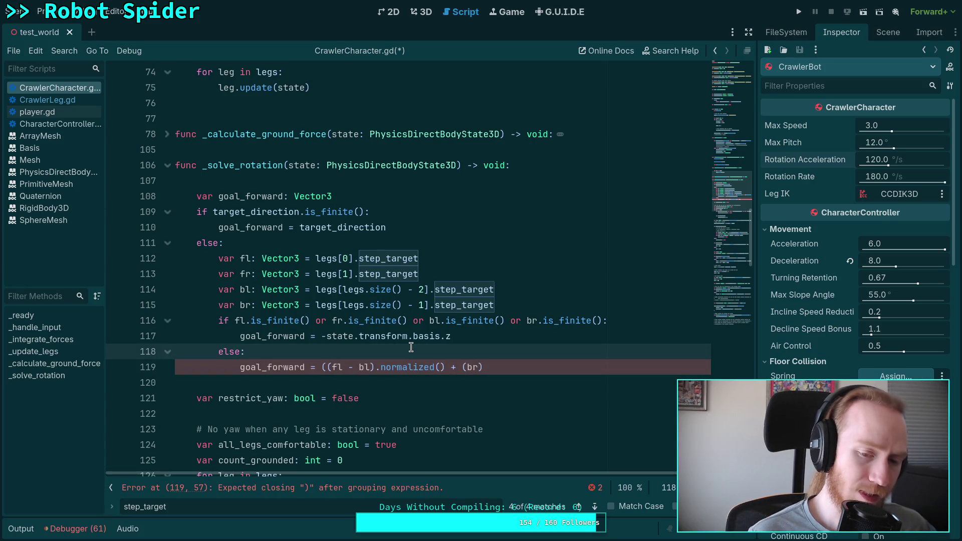
pyautogui.press('Return')
pyautogui.hotkey('ctrl', 'z')
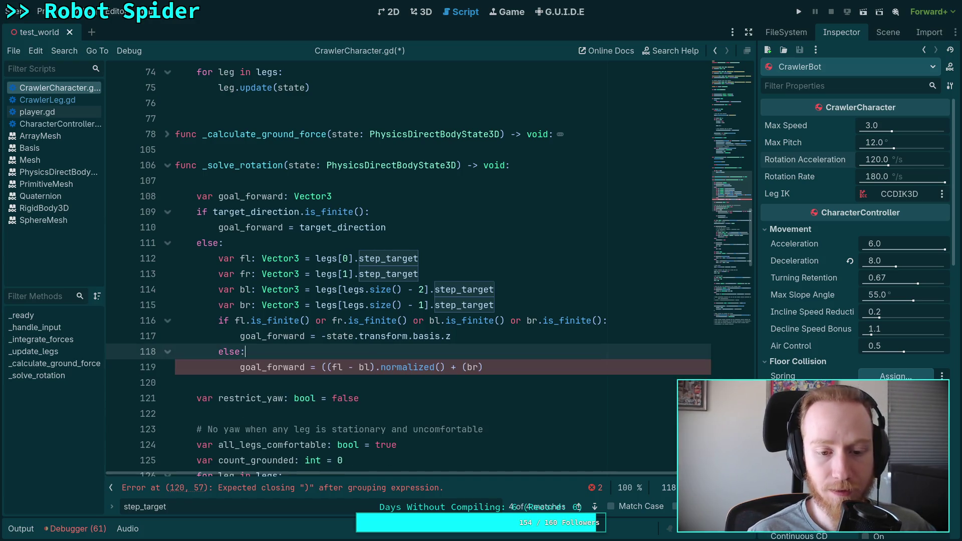
pyautogui.click(479, 367)
pyautogui.press('BackSpace')
pyautogui.press('BackSpace')
pyautogui.write('fr - br')
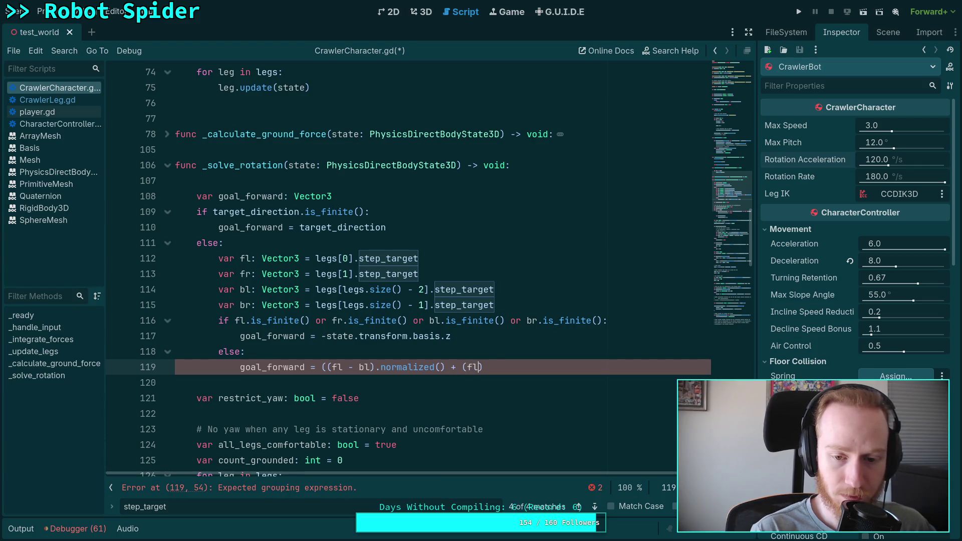
pyautogui.write(').')
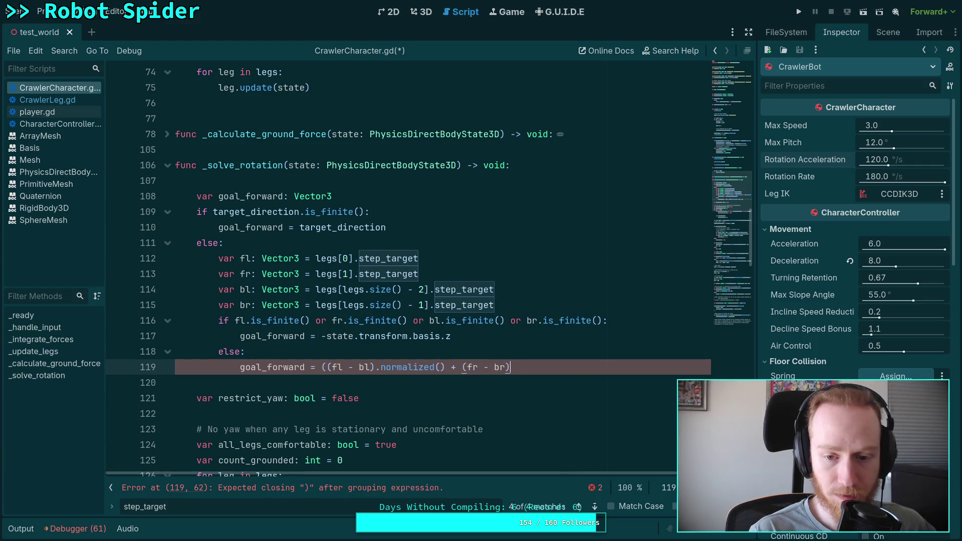
pyautogui.write('norm')
pyautogui.press('Return')
pyautogui.write(')')
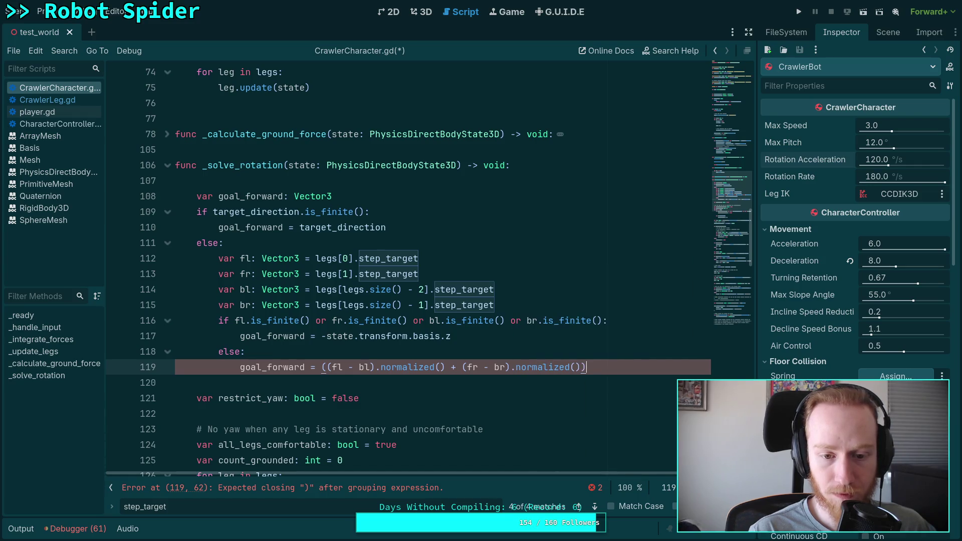
pyautogui.write('.norm')
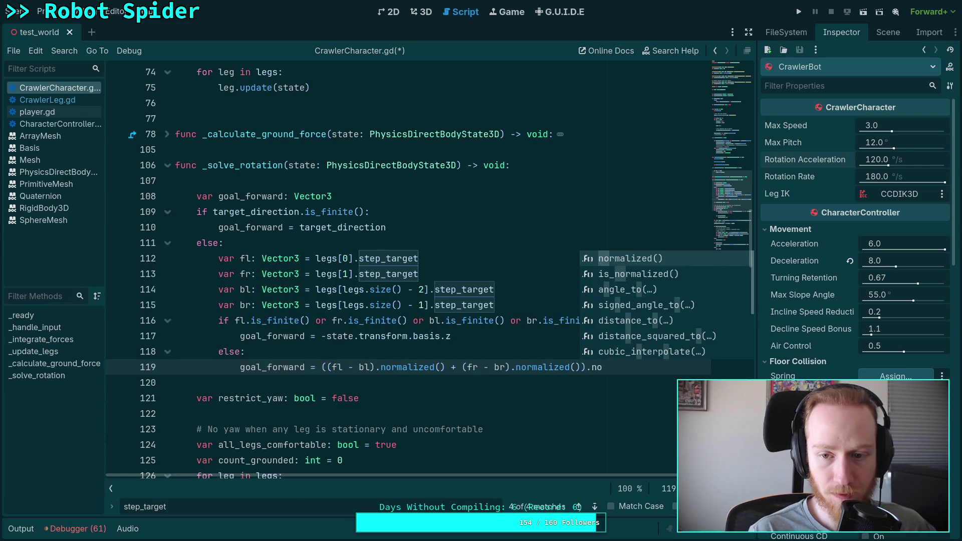
pyautogui.press('Return')
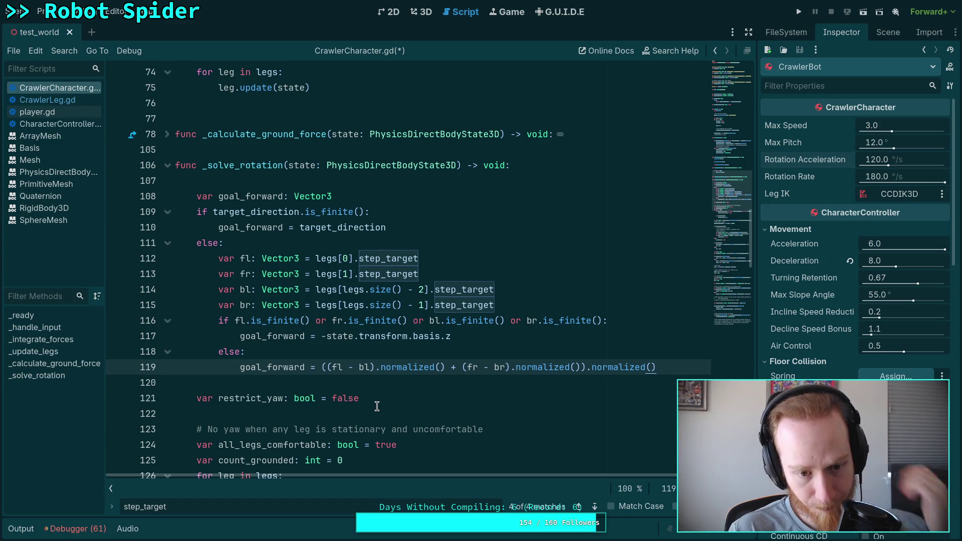
# Declare 'var goal_right: Vector3' above restrict_yaw, then select the four leg target declarations
pyautogui.scroll(-1, 386, 389)
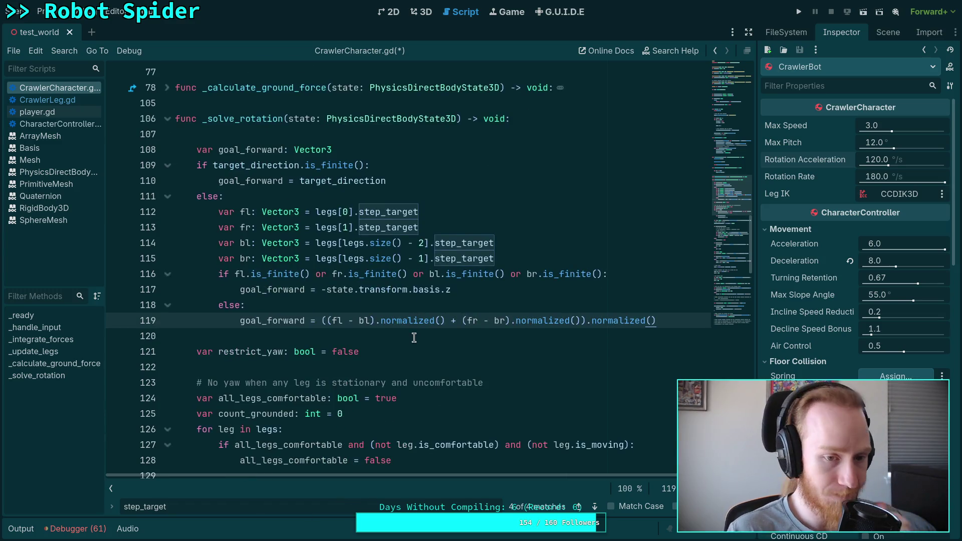
pyautogui.click(474, 350)
pyautogui.press('Up')
pyautogui.press('Return')
pyautogui.press('Return')
pyautogui.press('Up')
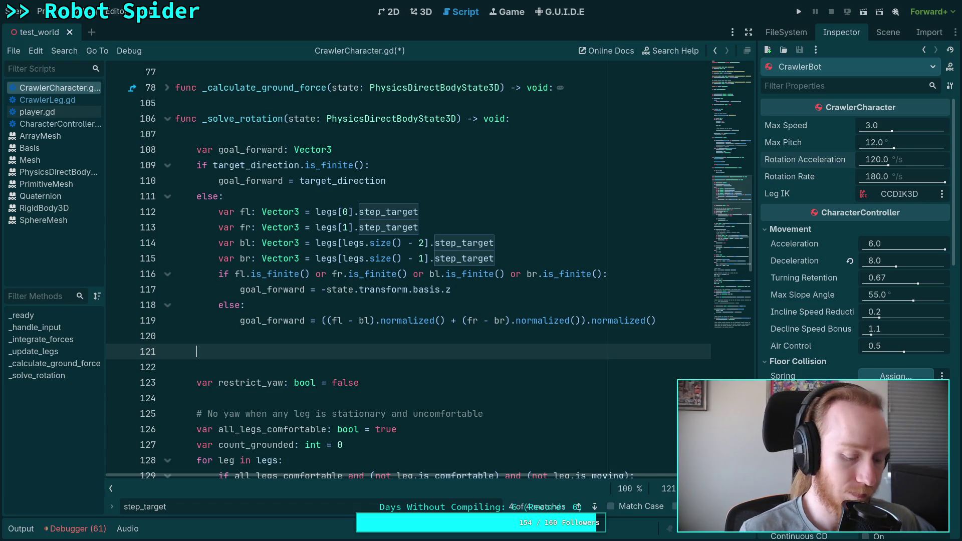
pyautogui.write('var')
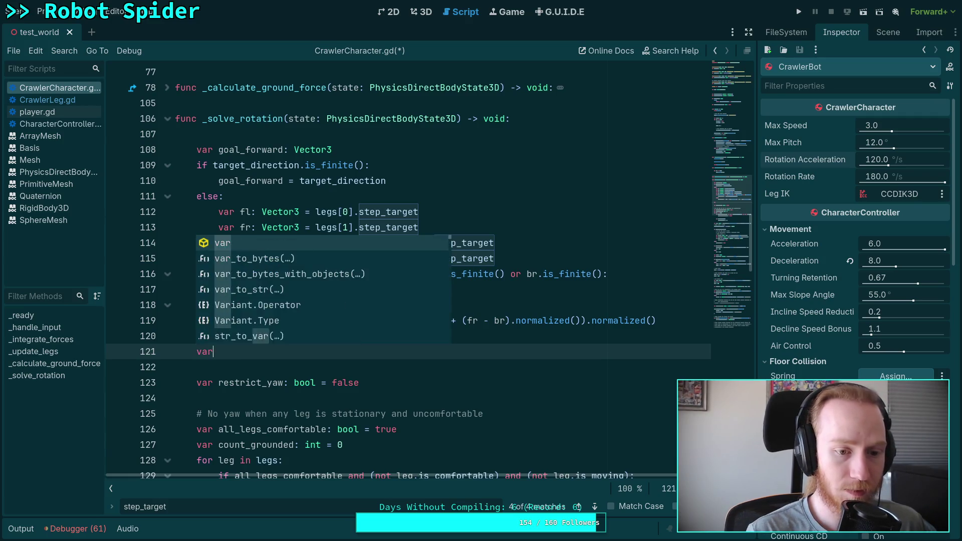
pyautogui.write(' goal_right')
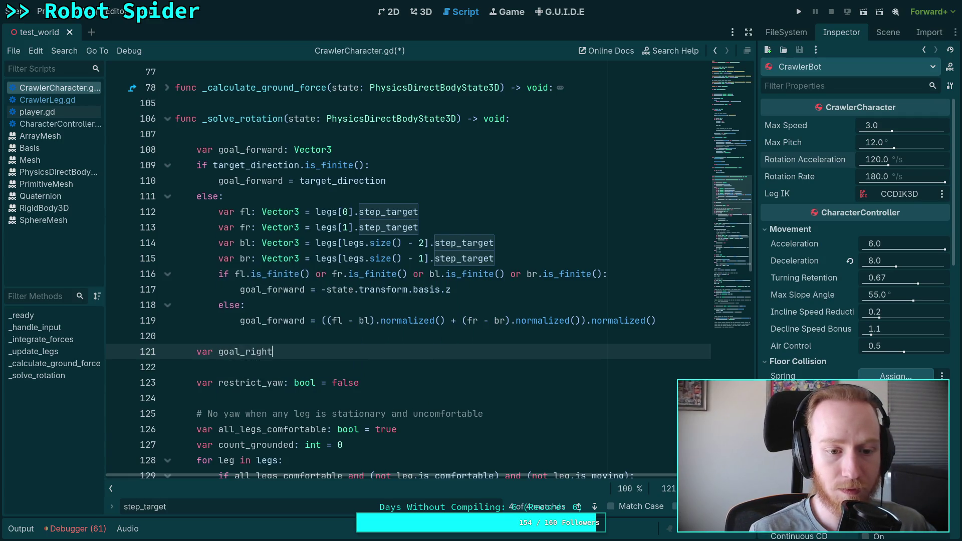
pyautogui.write(': Vector3')
pyautogui.press('Return')
pyautogui.press('Return')
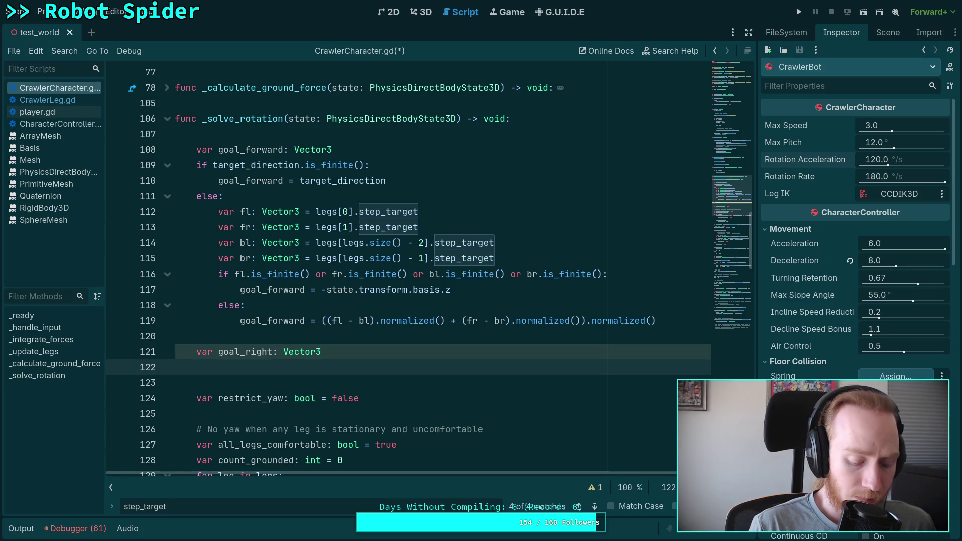
pyautogui.write('{')
pyautogui.press('Return')
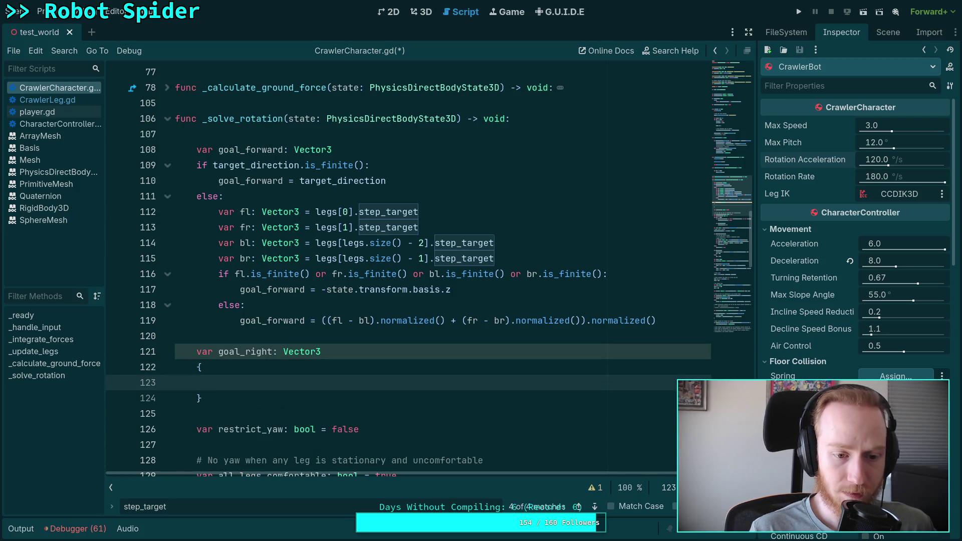
pyautogui.click(202, 397)
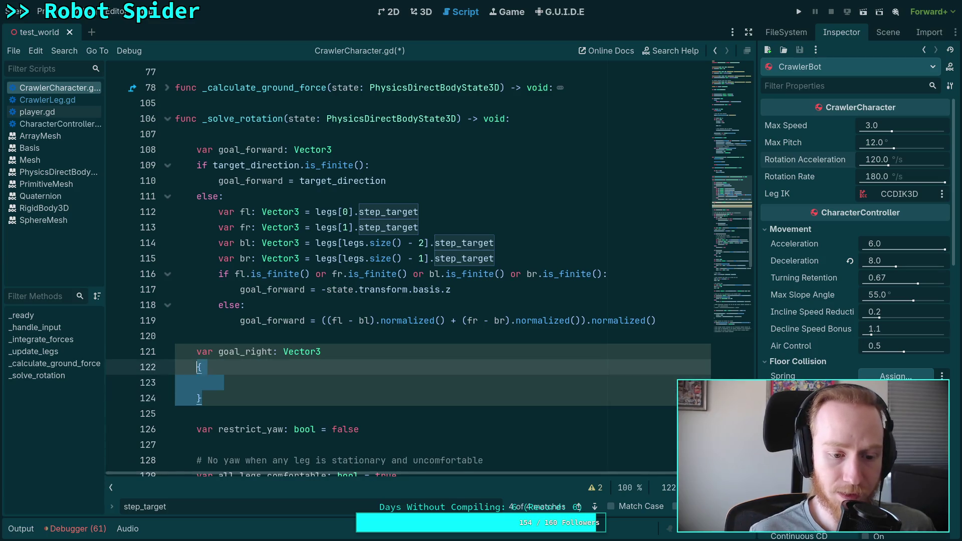
pyautogui.press('BackSpace')
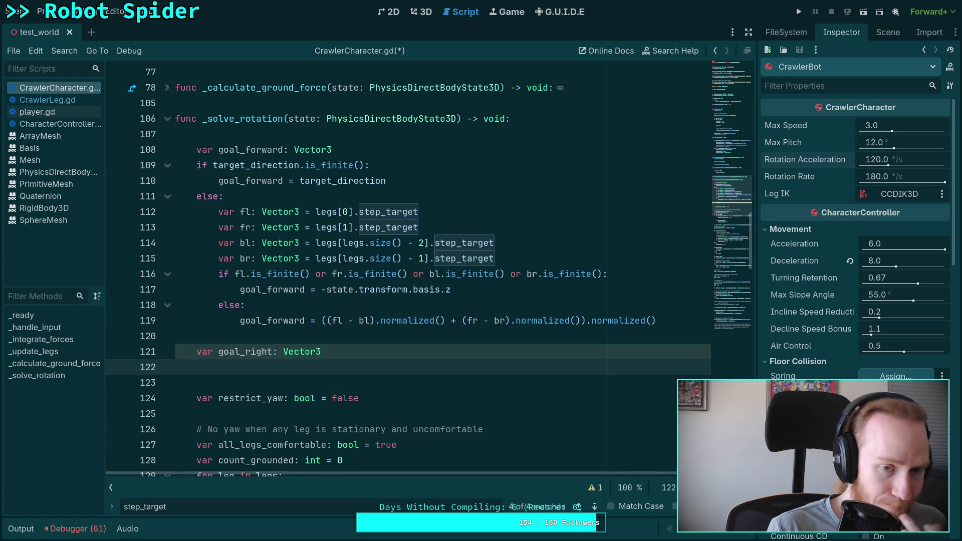
pyautogui.moveTo(251, 211); pyautogui.dragTo(263, 258)
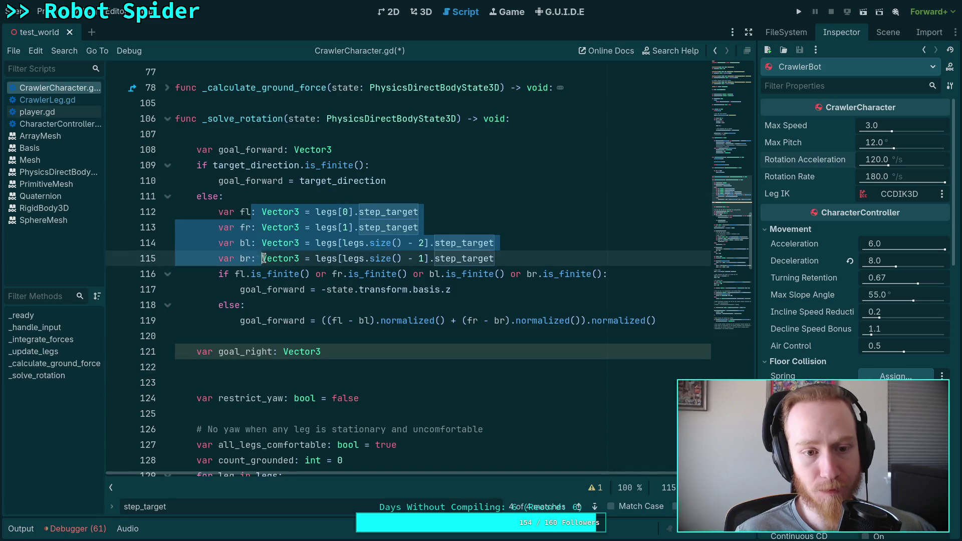
# Move the fl, fr, bl and br declarations above goal_forward, followed by a blank line
pyautogui.hotkey('alt', 'Up')
pyautogui.hotkey('alt', 'Up')
pyautogui.hotkey('alt', 'Up')
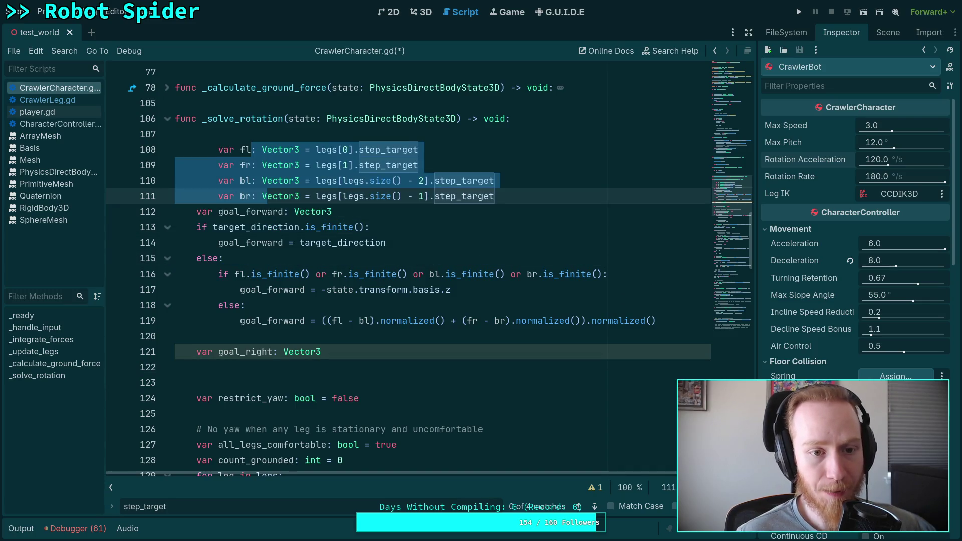
pyautogui.click(500, 202)
pyautogui.press('Return')
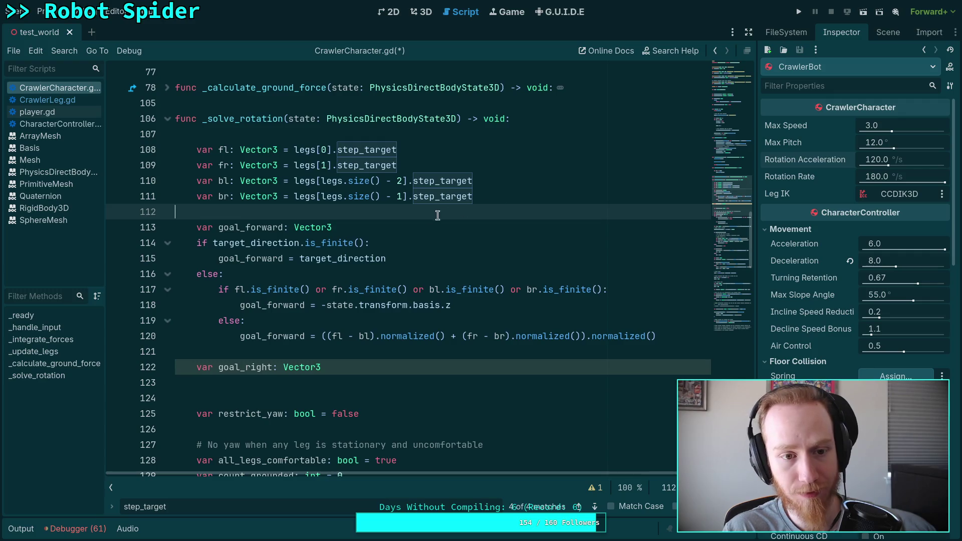
pyautogui.click(443, 223)
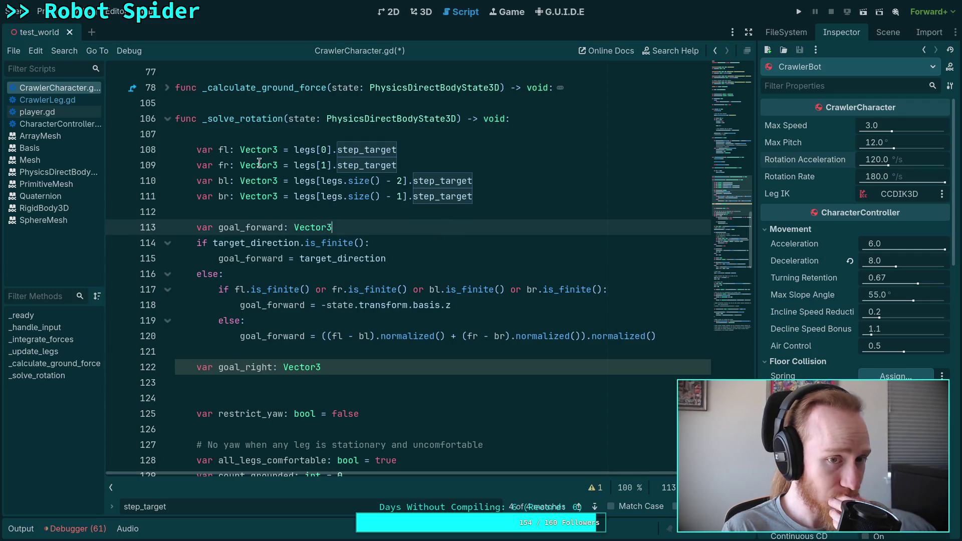
# Rename the four declarations to fl_target, fr_target, bl_target and br_target
pyautogui.click(230, 149)
pyautogui.write('_target')
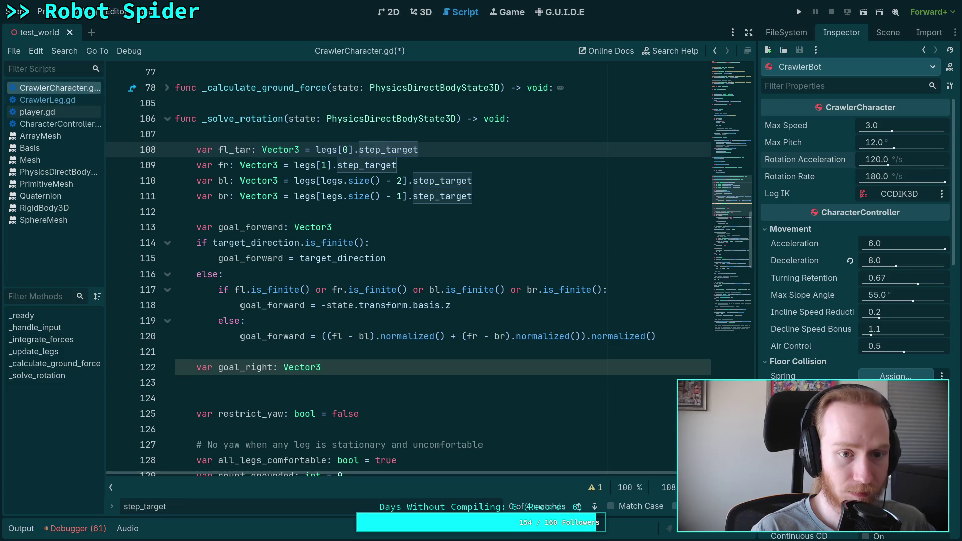
pyautogui.moveTo(229, 149); pyautogui.dragTo(267, 150)
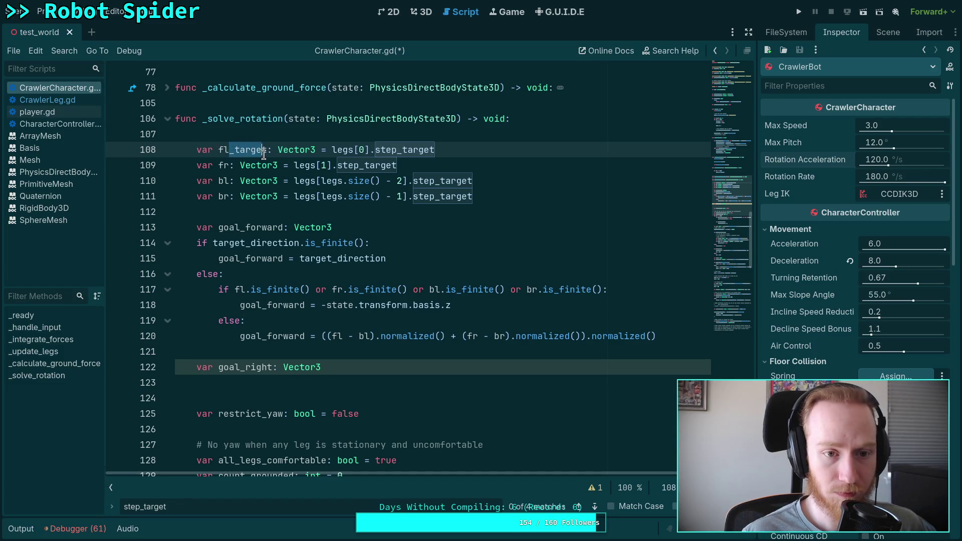
pyautogui.rightClick(257, 154)
pyautogui.click(276, 205)
pyautogui.click(230, 165)
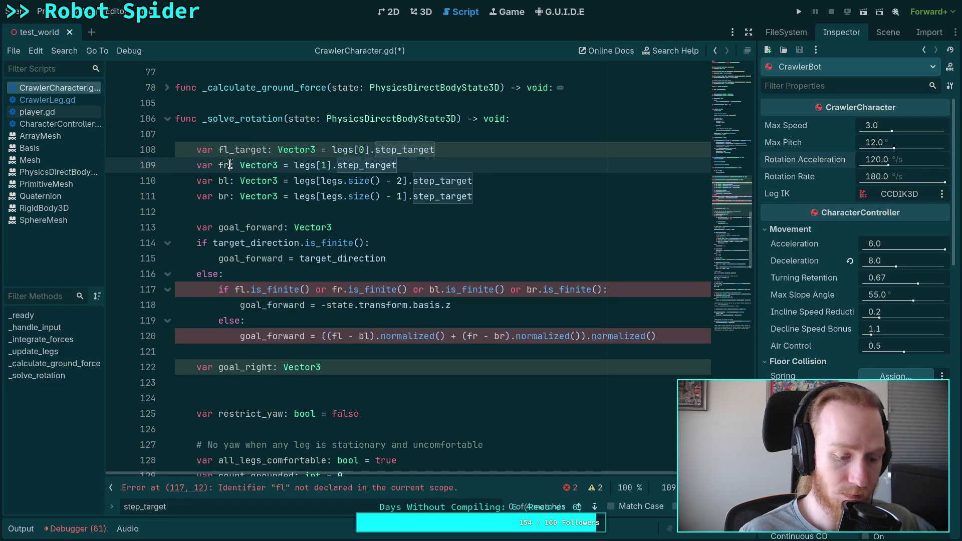
pyautogui.hotkey('ctrl', 'v')
pyautogui.click(229, 181)
pyautogui.hotkey('ctrl', 'v')
pyautogui.click(229, 196)
pyautogui.hotkey('ctrl', 'v')
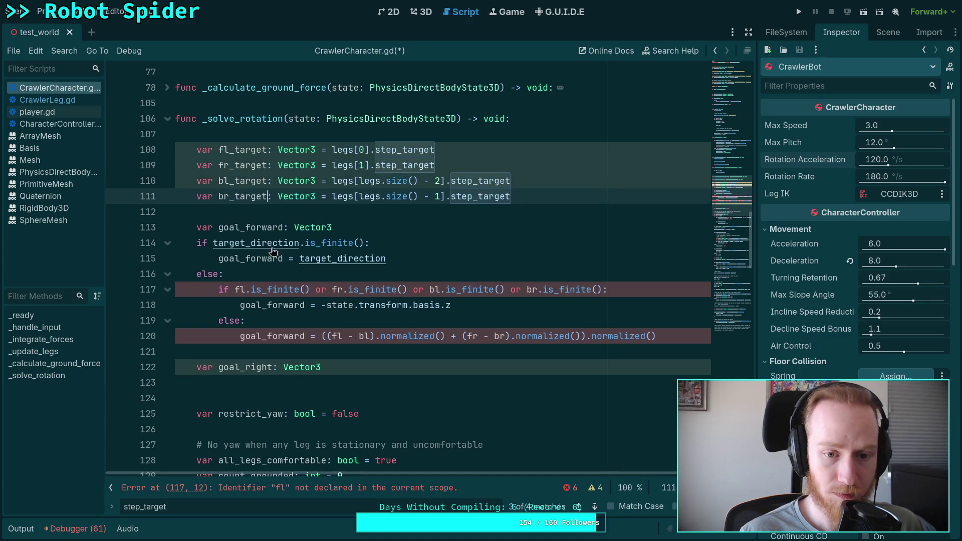
# Update the is_finite condition to check fl_target, fr_target, bl_target and br_target
pyautogui.click(245, 289)
pyautogui.hotkey('ctrl', 'v')
pyautogui.click(381, 289)
pyautogui.hotkey('ctrl', 'v')
pyautogui.click(515, 289)
pyautogui.hotkey('ctrl', 'v')
pyautogui.click(651, 289)
pyautogui.hotkey('ctrl', 'v')
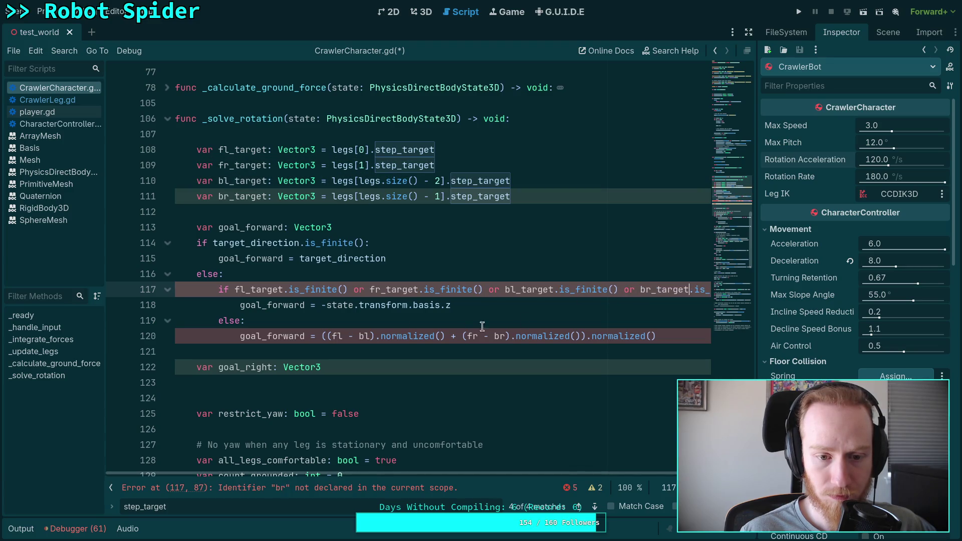
# Update the goal_forward sum to use fl_target, bl_target, fr_target and br_target
pyautogui.click(346, 336)
pyautogui.hotkey('ctrl', 'v')
pyautogui.click(407, 337)
pyautogui.hotkey('ctrl', 'v')
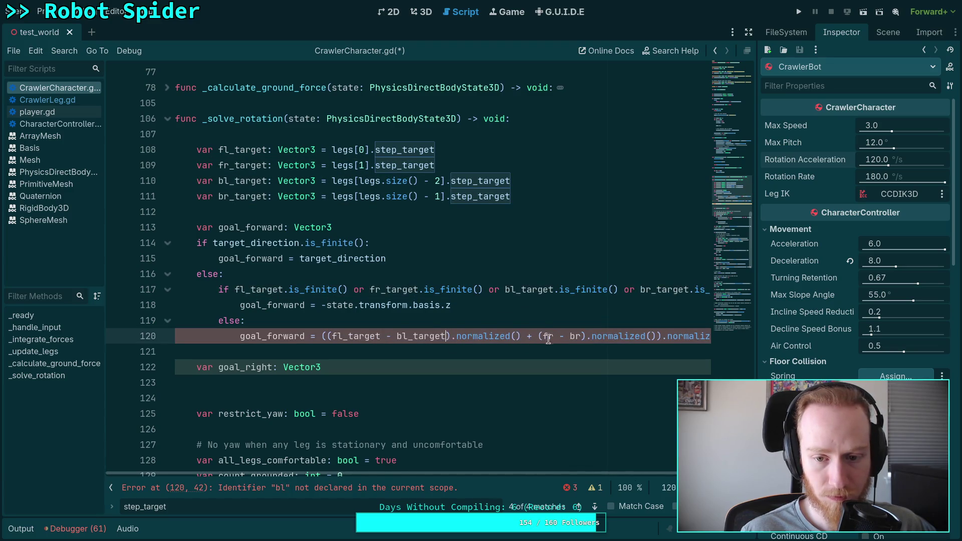
pyautogui.click(554, 337)
pyautogui.hotkey('ctrl', 'v')
pyautogui.click(618, 336)
pyautogui.hotkey('ctrl', 'v')
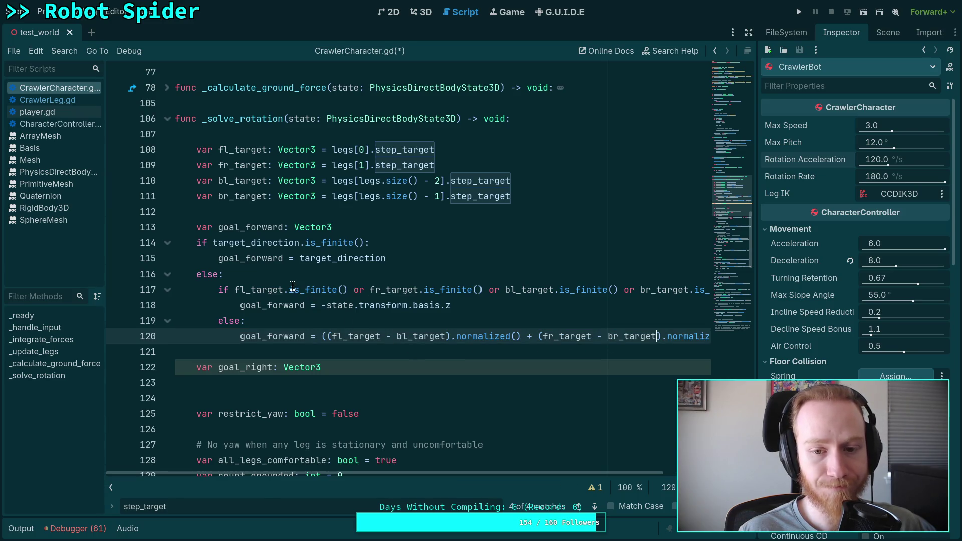
pyautogui.click(234, 290)
# Wrap the is_finite condition in parentheses with each leg-target check on its own line
pyautogui.write('(')
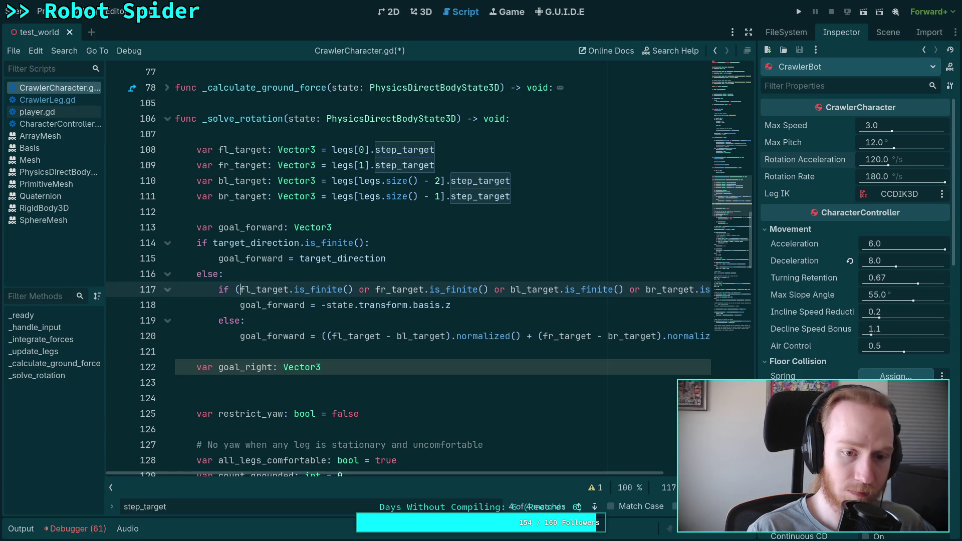
pyautogui.press('Return')
pyautogui.press('Tab')
pyautogui.click(379, 305)
pyautogui.press('Return')
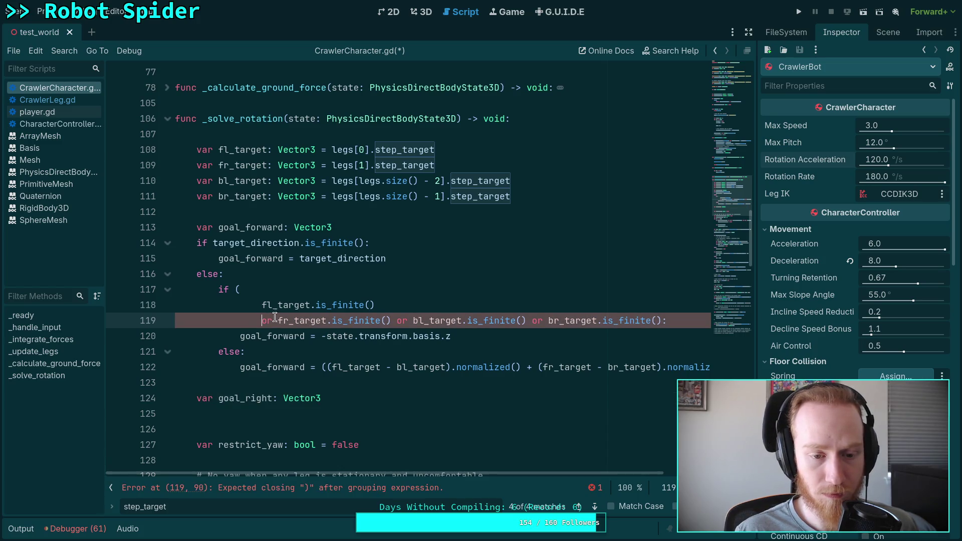
pyautogui.press('Up')
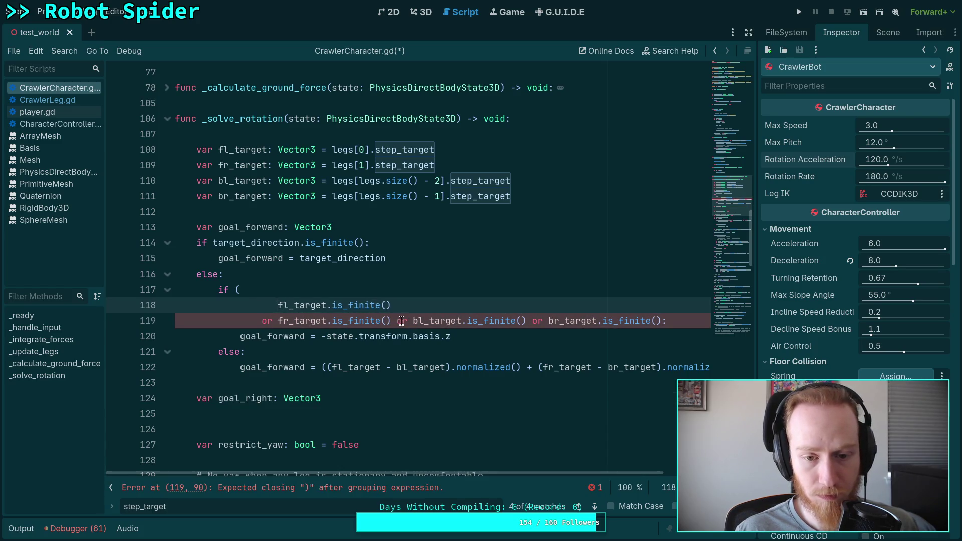
pyautogui.click(398, 321)
pyautogui.press('Return')
pyautogui.click(398, 336)
pyautogui.press('Return')
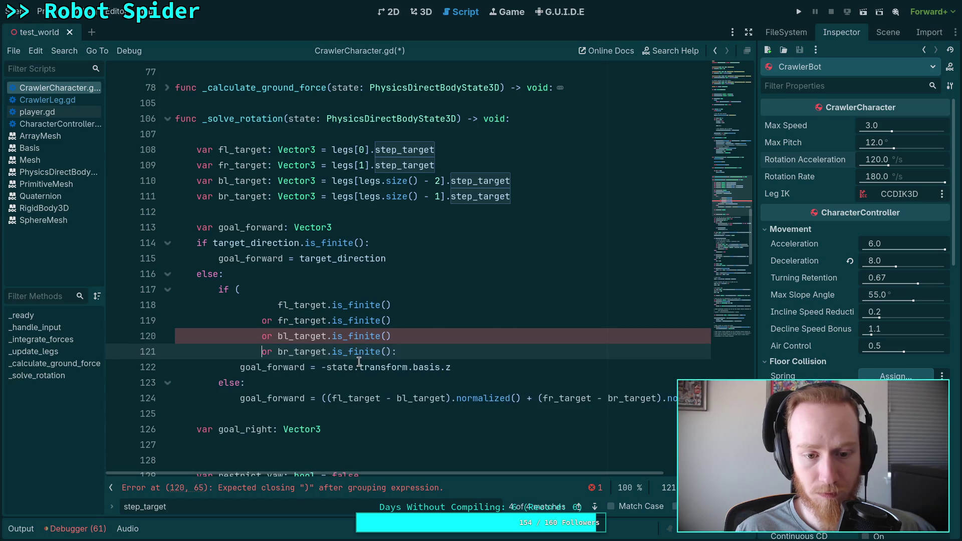
pyautogui.click(390, 352)
pyautogui.press('Return')
pyautogui.write('):')
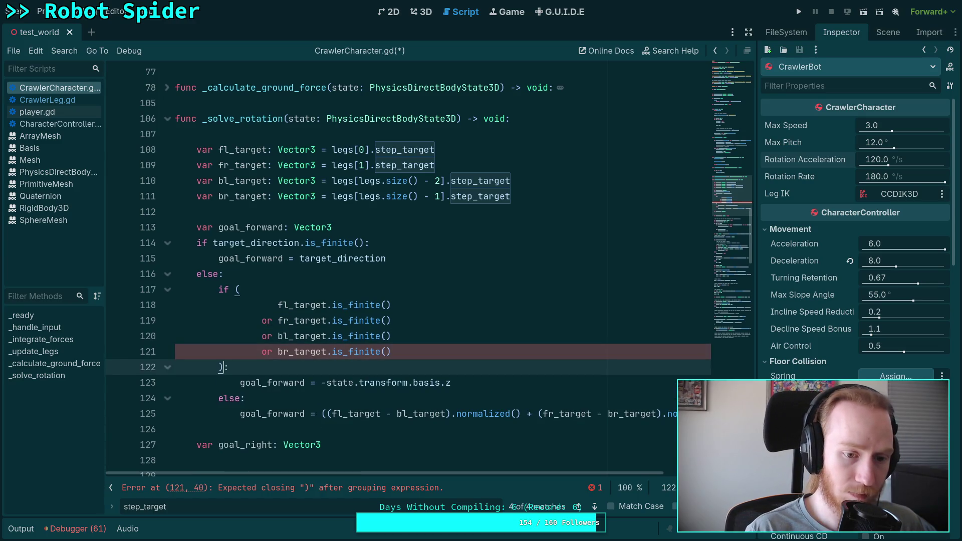
# Split the goal_forward sum across lines, one normalized term per line, .normalized() last
pyautogui.scroll(-1, 399, 344)
pyautogui.hscroll(1, 492, 474)
pyautogui.hscroll(-2, 492, 474)
pyautogui.click(327, 367)
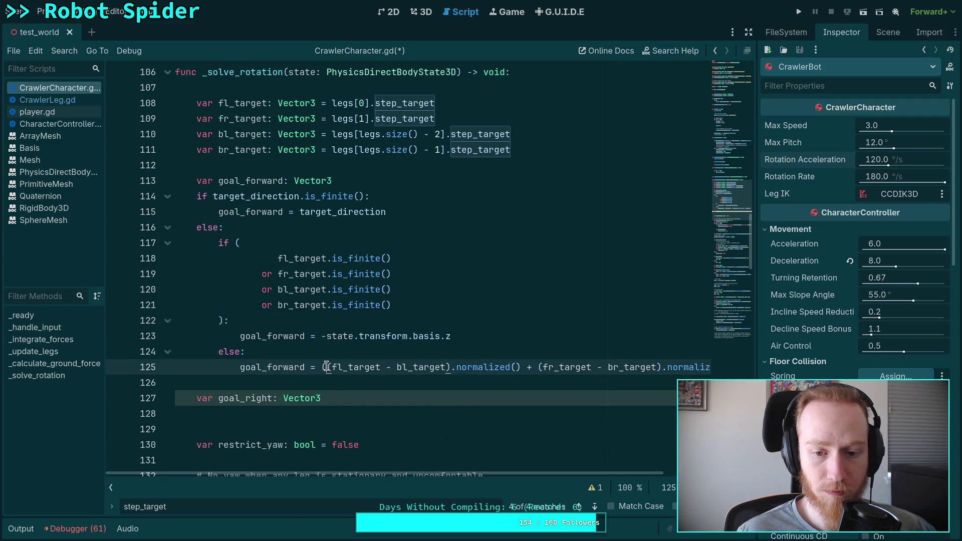
pyautogui.press('Return')
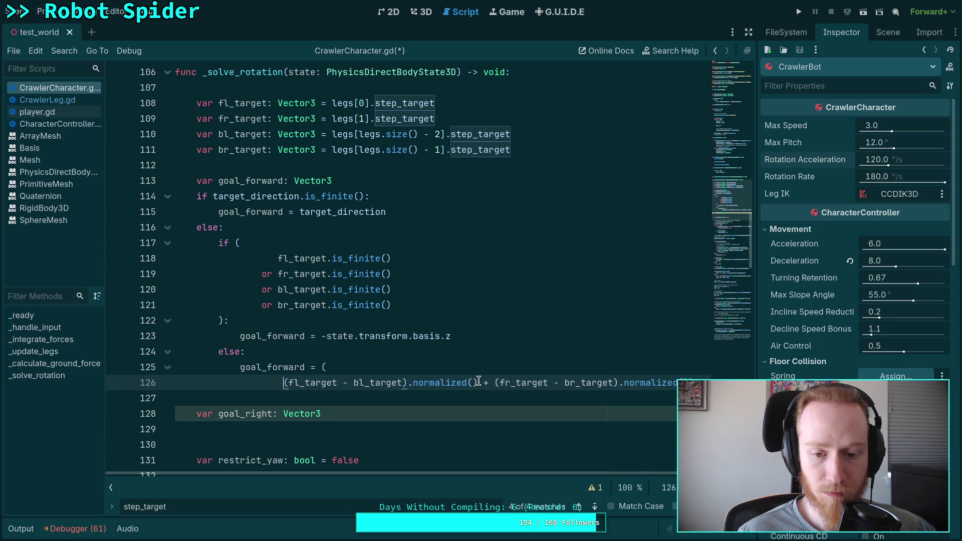
pyautogui.click(485, 382)
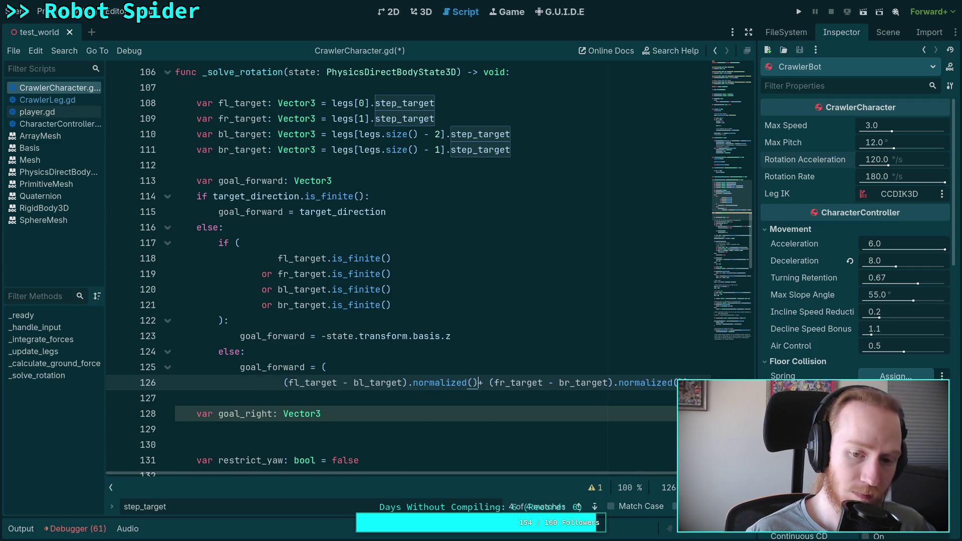
pyautogui.press('Return')
pyautogui.click(486, 398)
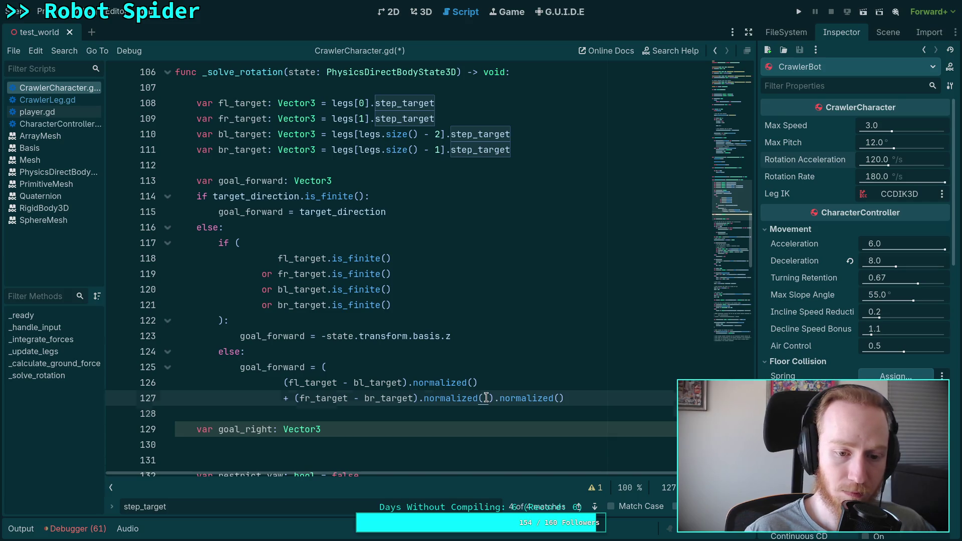
pyautogui.press('Return')
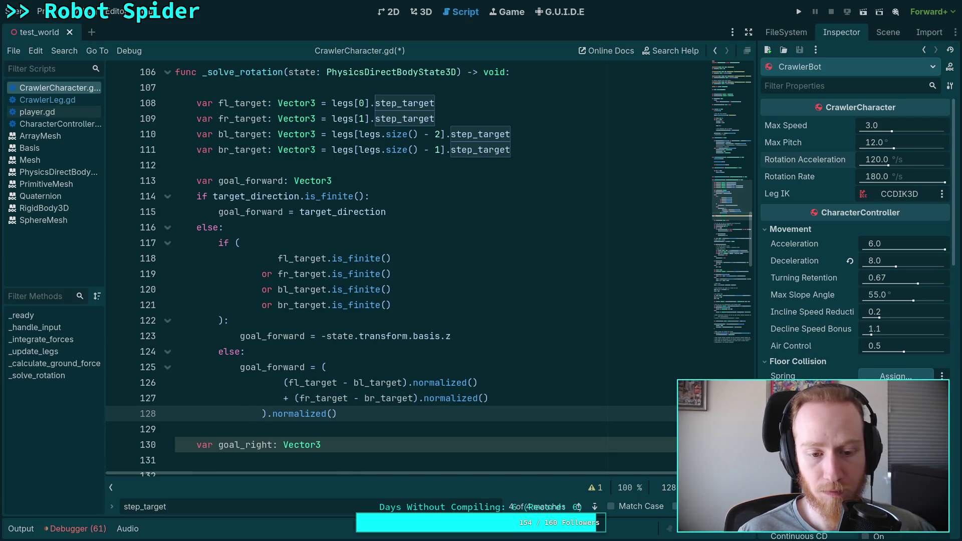
# Review the lines after goal_forward and goal_right, returning to the br_target declaration
pyautogui.scroll(-2, 416, 366)
pyautogui.click(367, 342)
pyautogui.scroll(1, 371, 345)
pyautogui.click(294, 336)
pyautogui.click(400, 384)
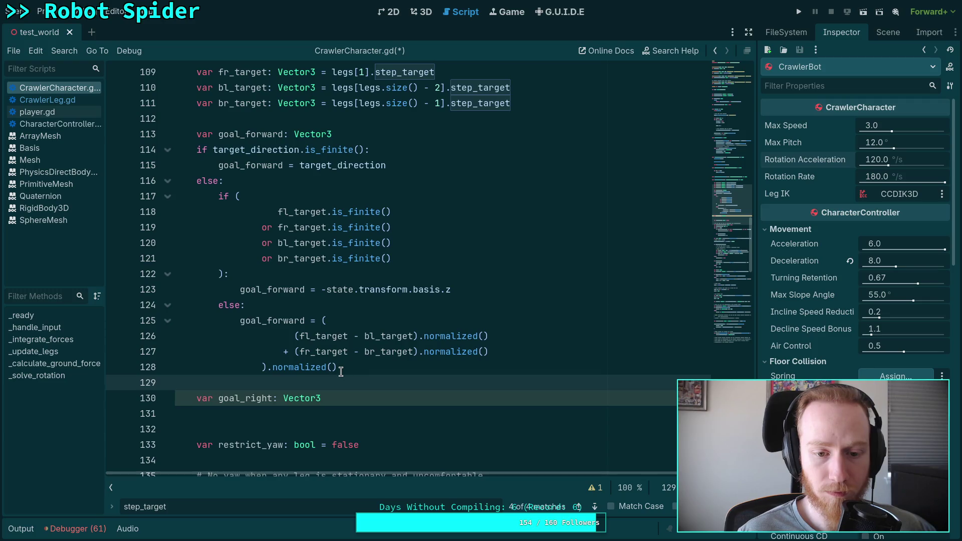
pyautogui.scroll(-1, 340, 369)
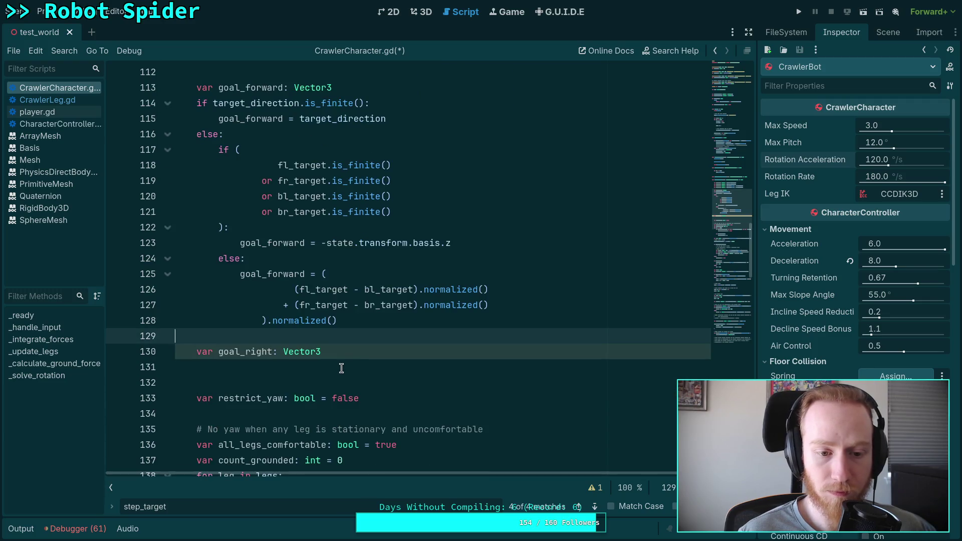
pyautogui.click(396, 352)
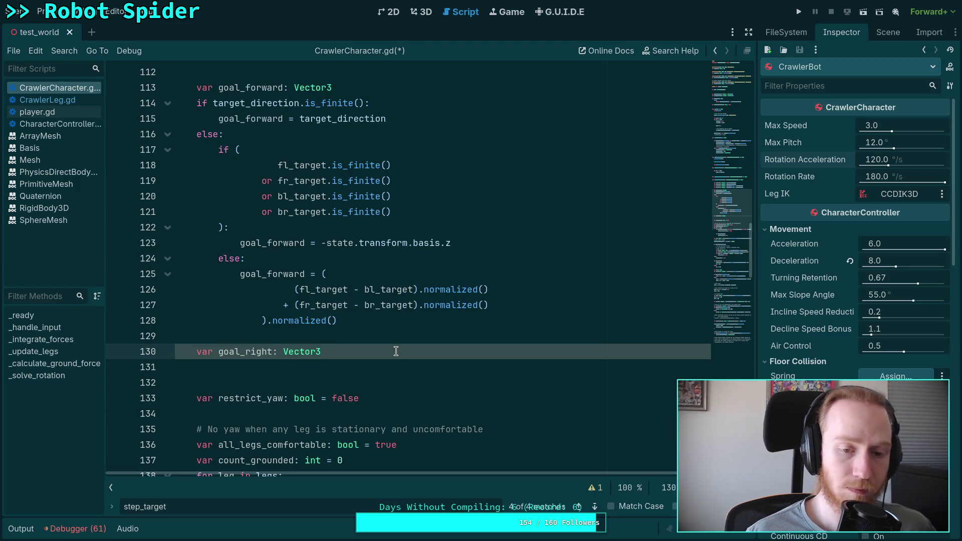
pyautogui.scroll(1, 393, 349)
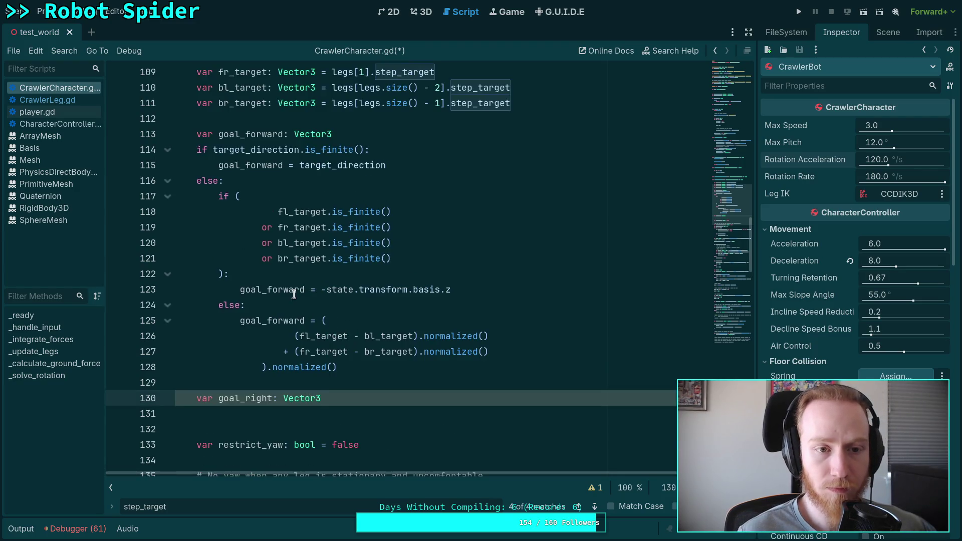
pyautogui.scroll(1, 294, 293)
pyautogui.click(555, 150)
# Declare var has_all_leg_targets: bool = not ( followed by the four copied is_finite checks
pyautogui.press('Return')
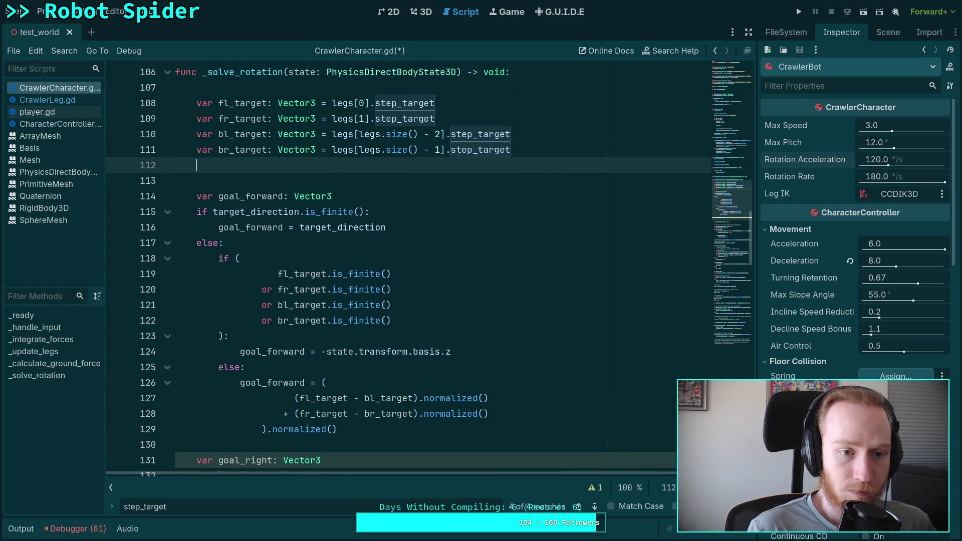
pyautogui.write('var ')
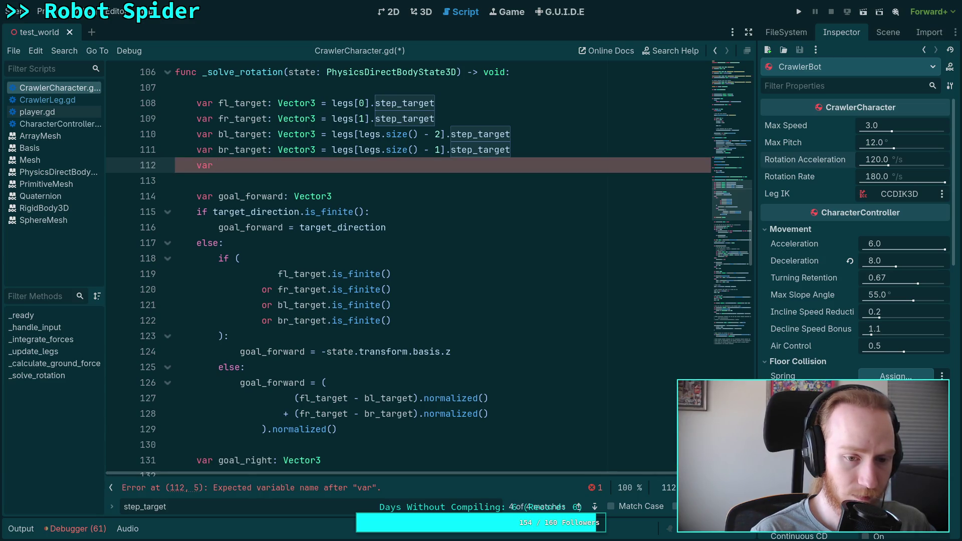
pyautogui.write('has_all')
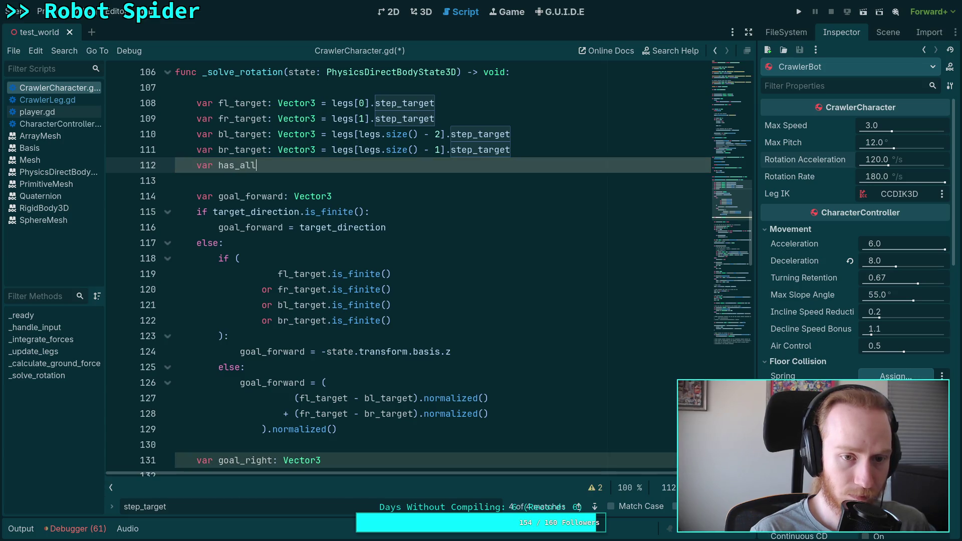
pyautogui.write('_leg_targets')
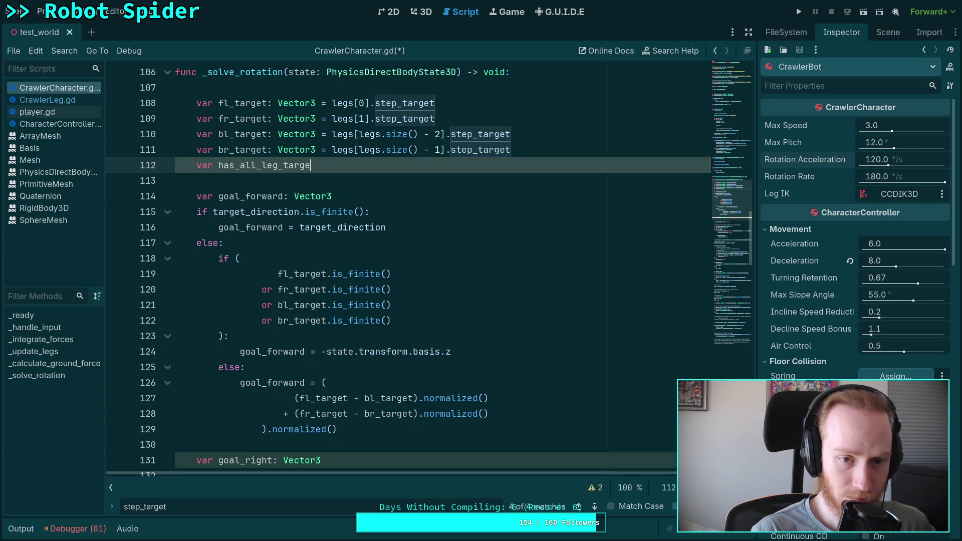
pyautogui.write(': b')
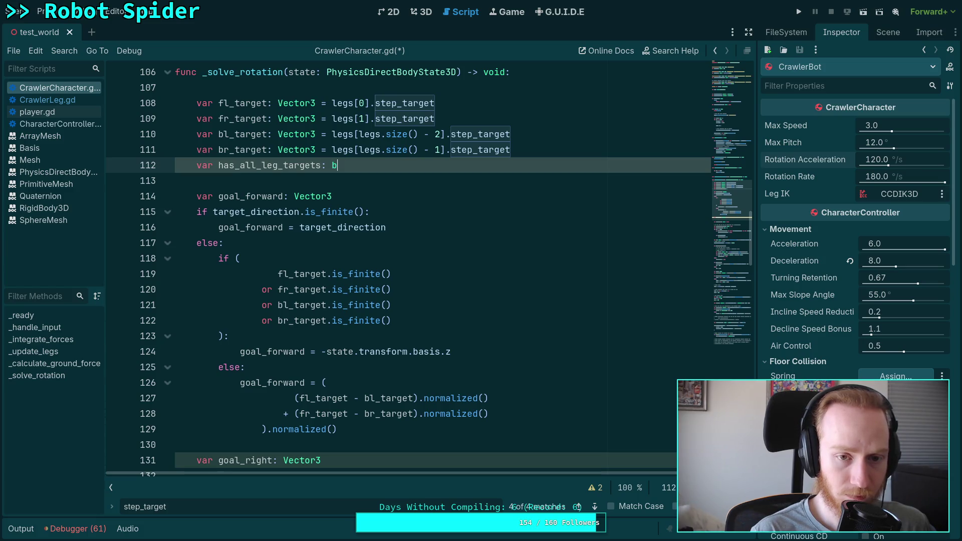
pyautogui.write('ool =')
pyautogui.moveTo(263, 274)
pyautogui.mouseDown()
pyautogui.moveTo(294, 311)
pyautogui.moveTo(393, 323)
pyautogui.mouseUp()
pyautogui.rightClick(351, 307)
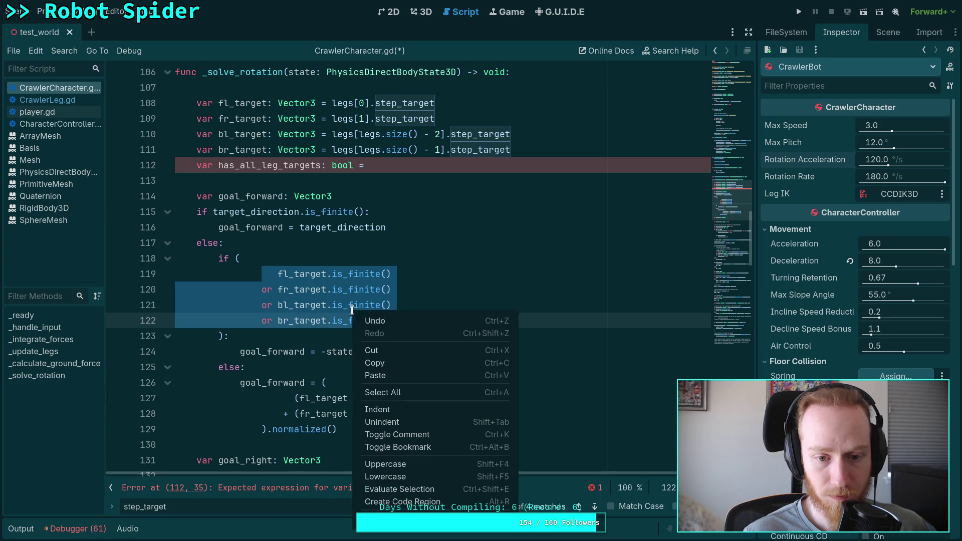
pyautogui.click(373, 363)
pyautogui.click(423, 165)
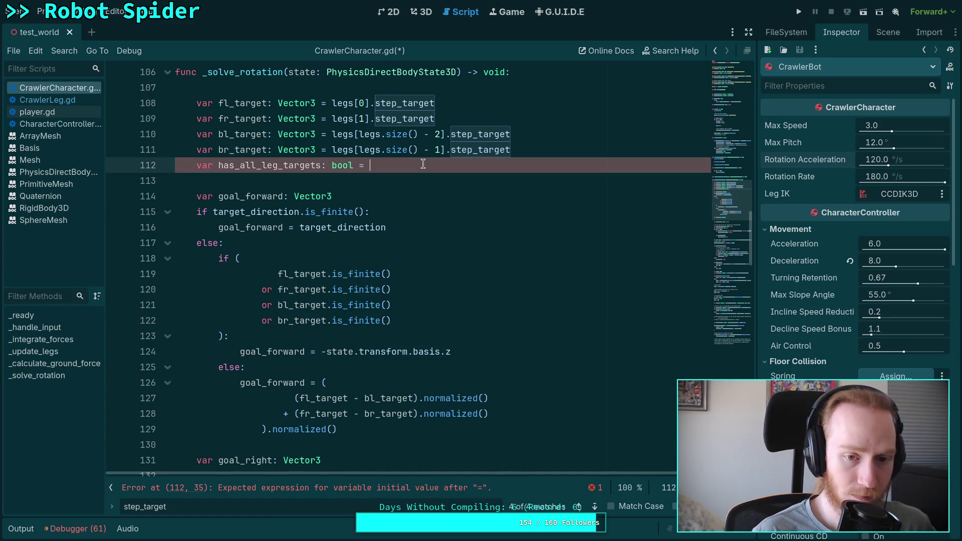
pyautogui.write('not ')
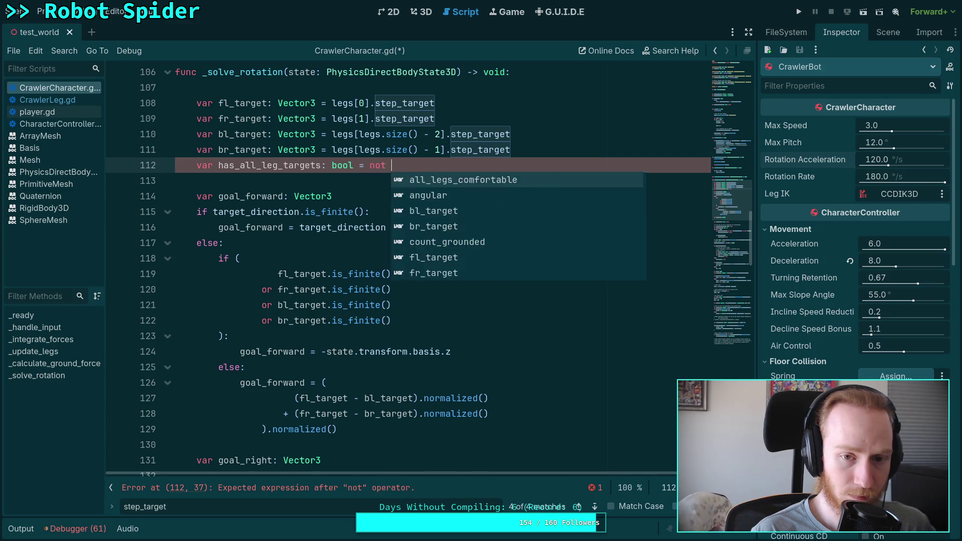
pyautogui.write('(')
pyautogui.hotkey('ctrl', 'v')
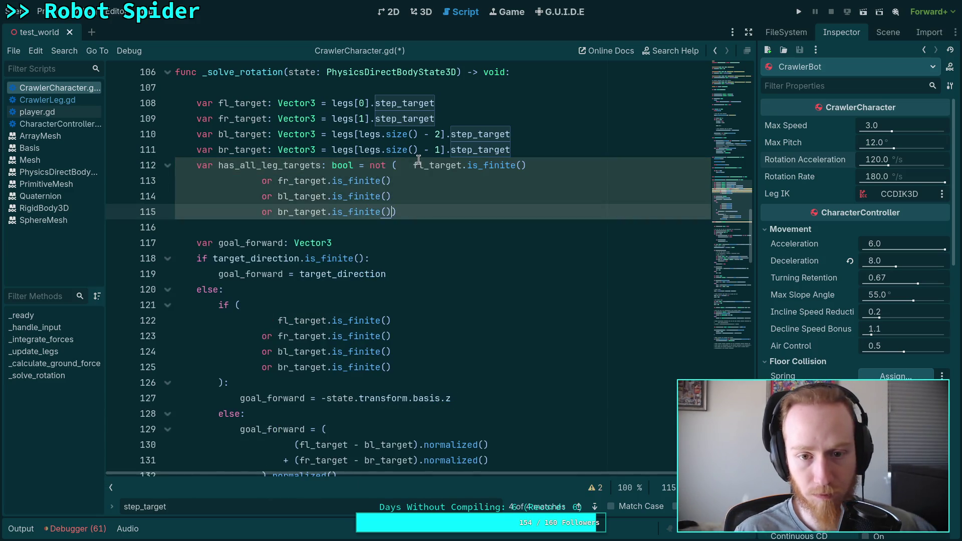
# Indent the pasted checks evenly and put the closing parenthesis on its own line
pyautogui.click(414, 165)
pyautogui.press('BackSpace')
pyautogui.press('BackSpace')
pyautogui.press('BackSpace')
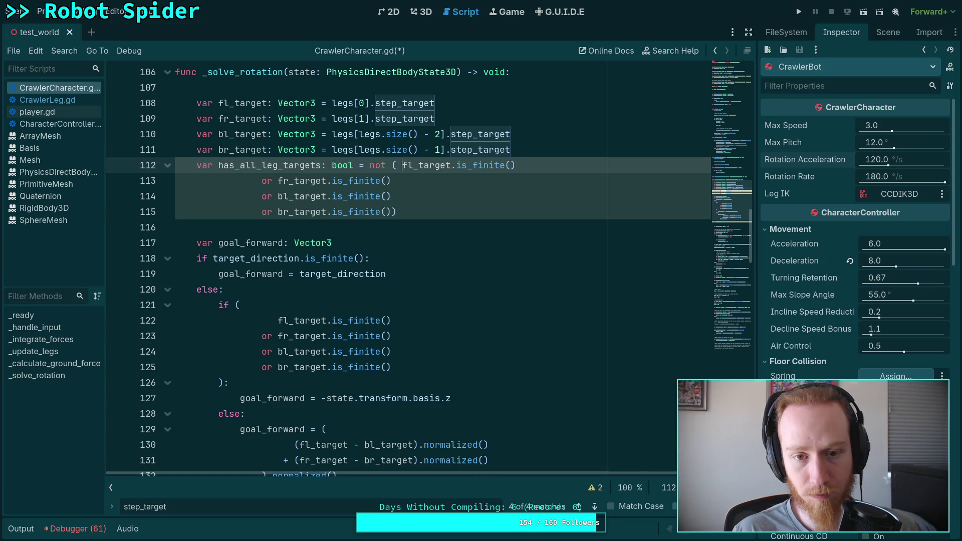
pyautogui.press('Return')
pyautogui.press('Tab')
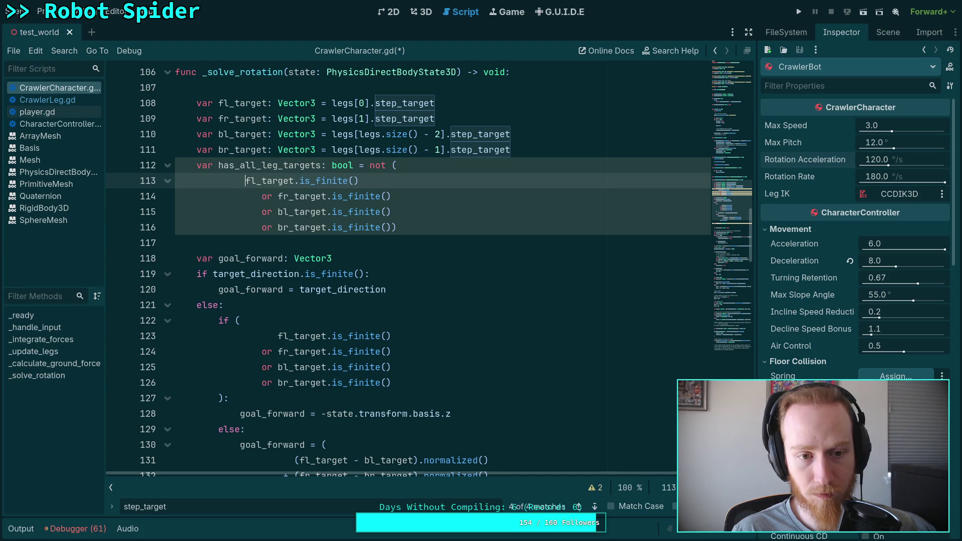
pyautogui.moveTo(263, 196); pyautogui.dragTo(397, 227)
pyautogui.hotkey('shift', 'Tab')
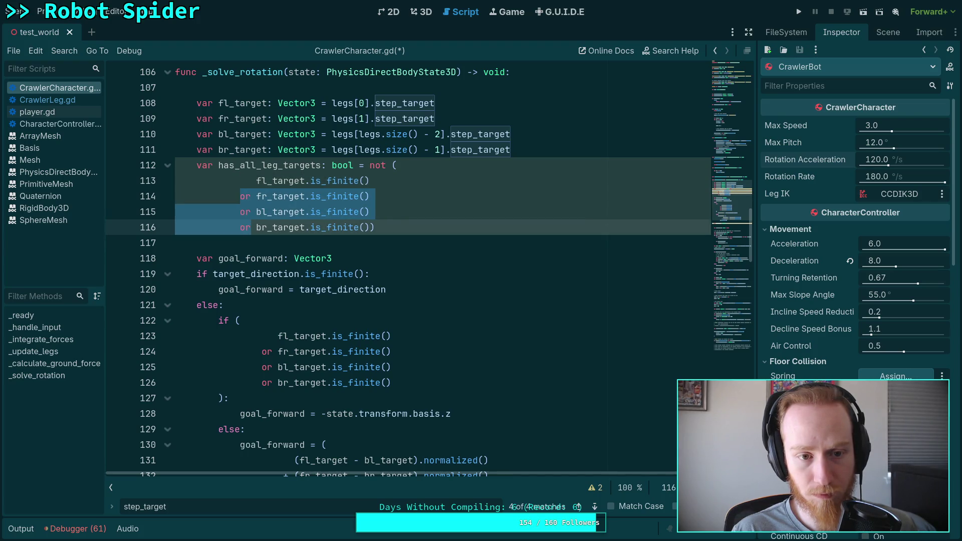
pyautogui.click(377, 227)
pyautogui.press('Left')
pyautogui.press('Return')
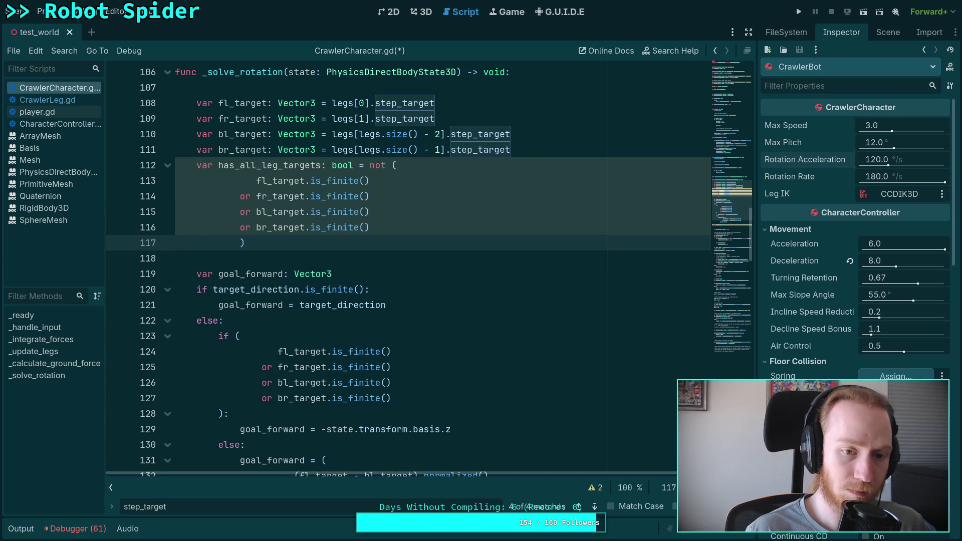
pyautogui.scroll(-1, 285, 335)
# Replace the long condition with has_all_leg_targets and swap branches so the leg-target sum comes first
pyautogui.moveTo(221, 367); pyautogui.dragTo(235, 289)
pyautogui.write('has_:')
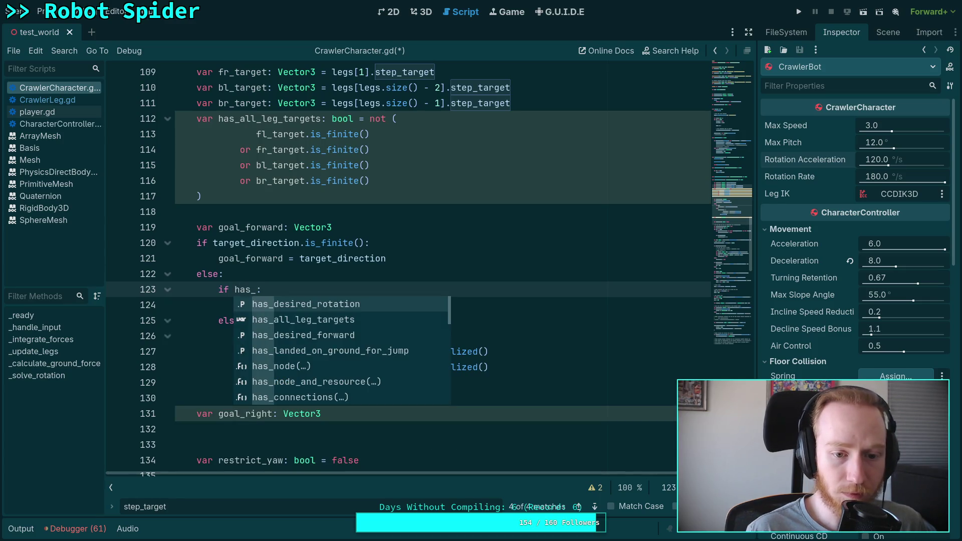
pyautogui.press('Down')
pyautogui.press('Return')
pyautogui.press('Down')
pyautogui.press('Down')
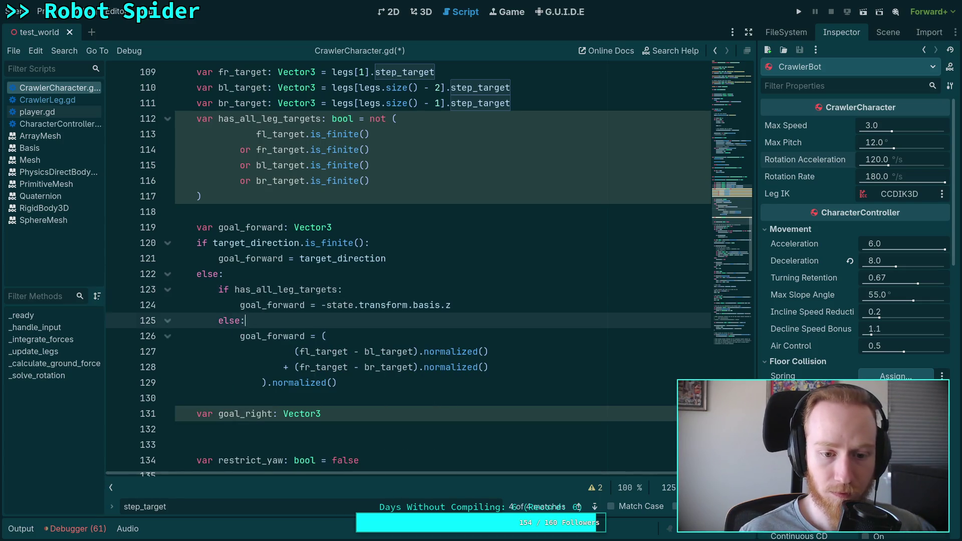
pyautogui.hotkey('shift', 'Down')
pyautogui.hotkey('shift', 'Down')
pyautogui.hotkey('shift', 'Down')
pyautogui.hotkey('alt', 'Up')
pyautogui.press('Down')
pyautogui.hotkey('alt', 'Down')
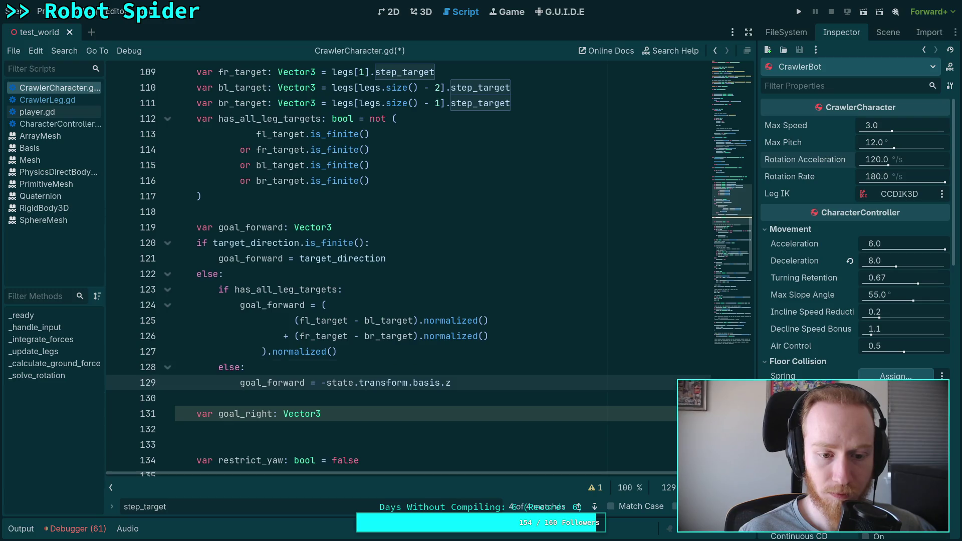
pyautogui.click(398, 425)
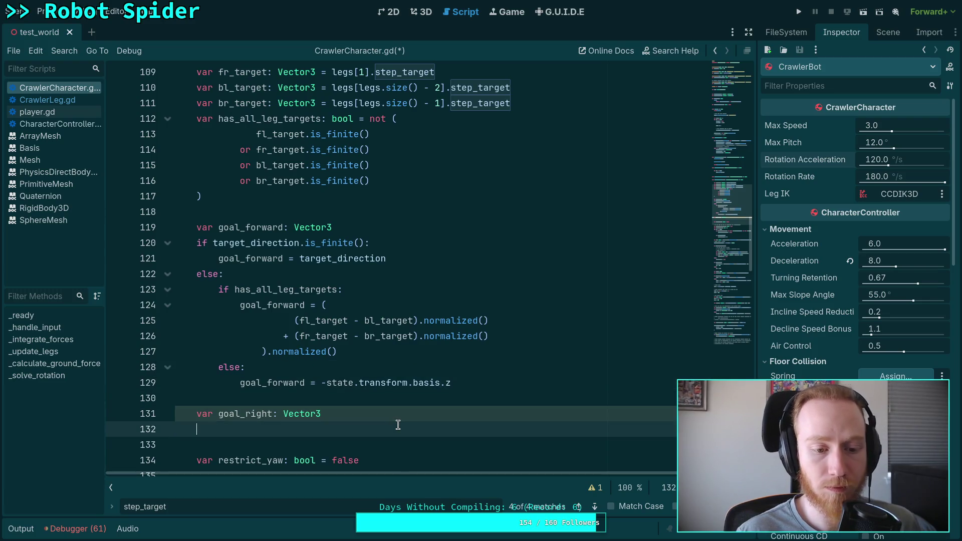
# Add an if has_all_leg_targets: line below var goal_right with an indented empty body
pyautogui.write('ifhas_')
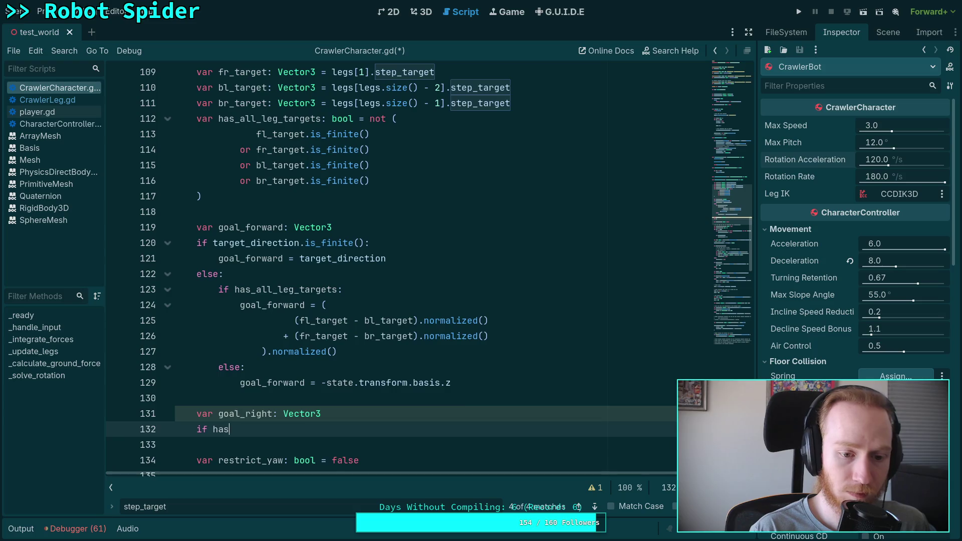
pyautogui.press('Return')
pyautogui.scroll(-1, 440, 362)
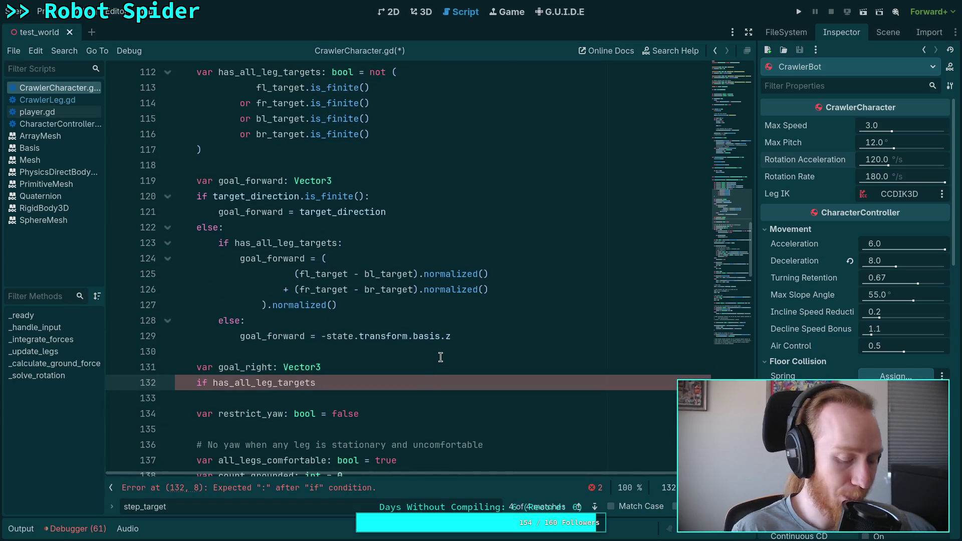
pyautogui.press('Return')
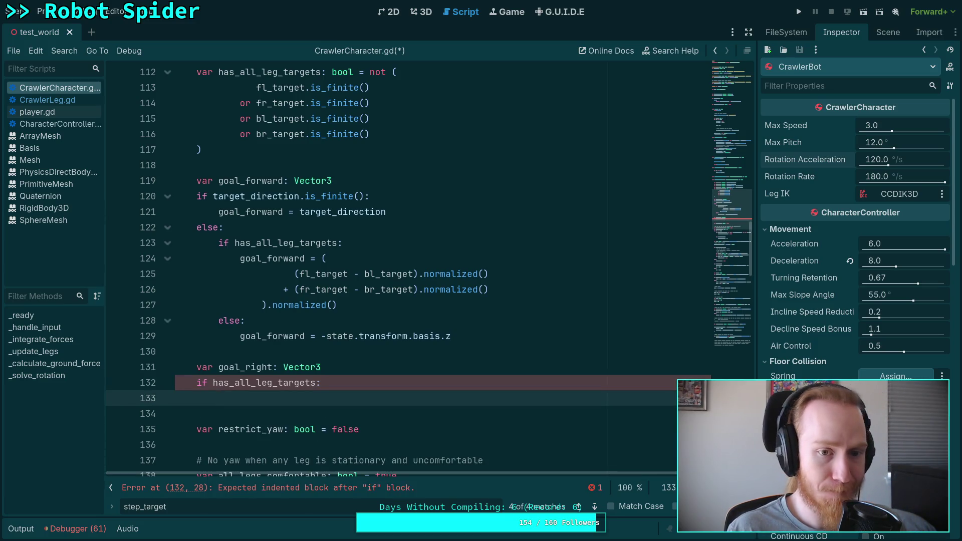
pyautogui.scroll(-1, 424, 306)
pyautogui.scroll(1, 424, 306)
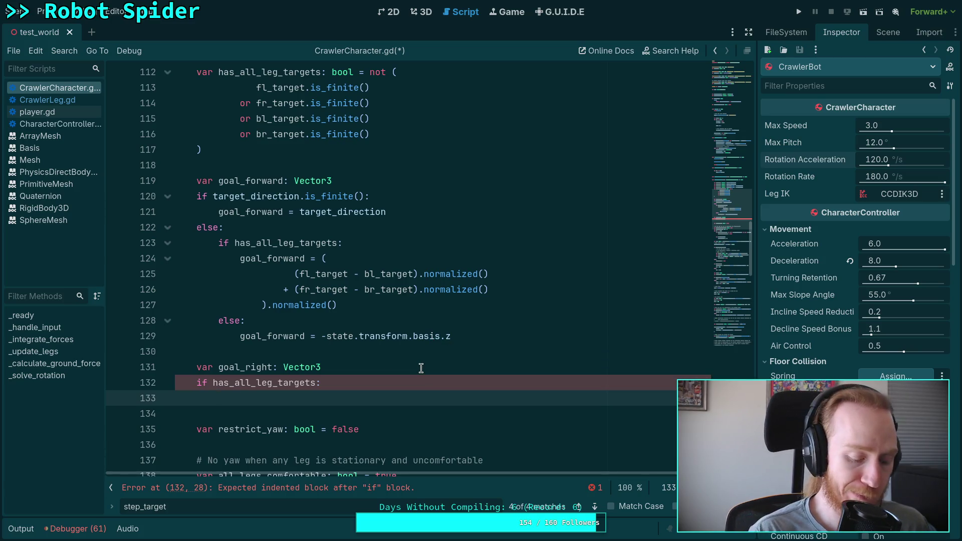
# Paste a copy of the goal_forward leg-target sum inside it, renamed to goal_right
pyautogui.moveTo(346, 308); pyautogui.dragTo(240, 258)
pyautogui.rightClick(240, 259)
pyautogui.click(263, 311)
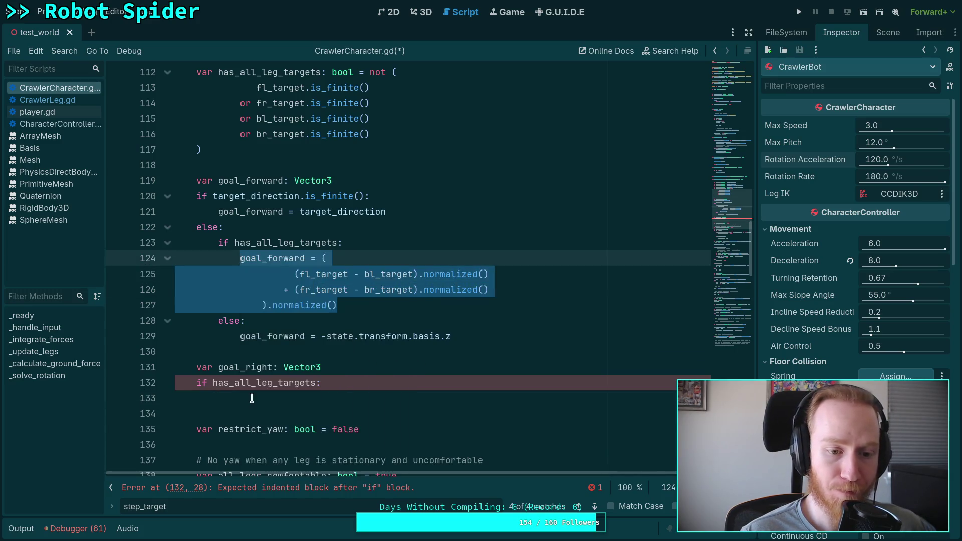
pyautogui.click(238, 399)
pyautogui.hotkey('ctrl', 'v')
pyautogui.click(238, 400)
pyautogui.hotkey('ctrl', 'Right')
pyautogui.hotkey('ctrl', 'shift', 'Left')
pyautogui.write('ri')
pyautogui.press('Return')
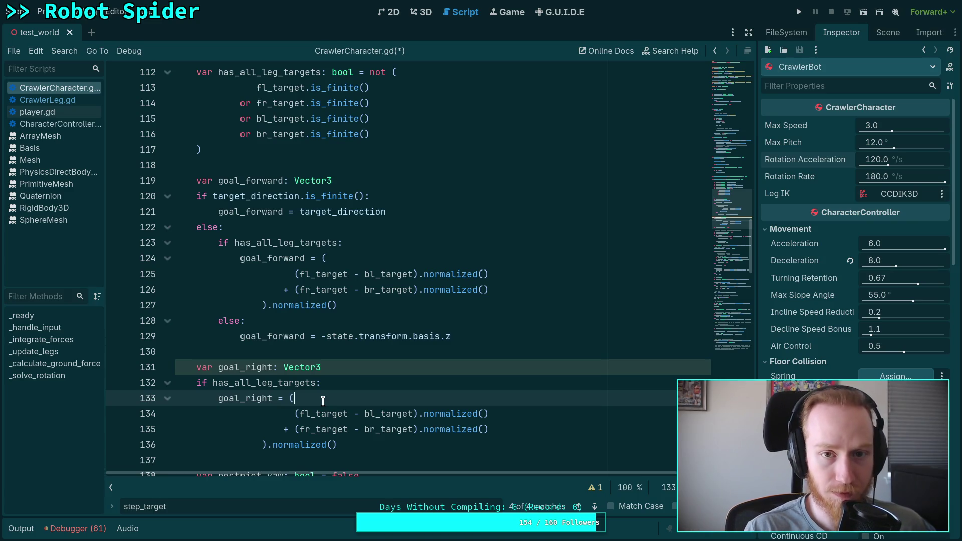
pyautogui.click(422, 12)
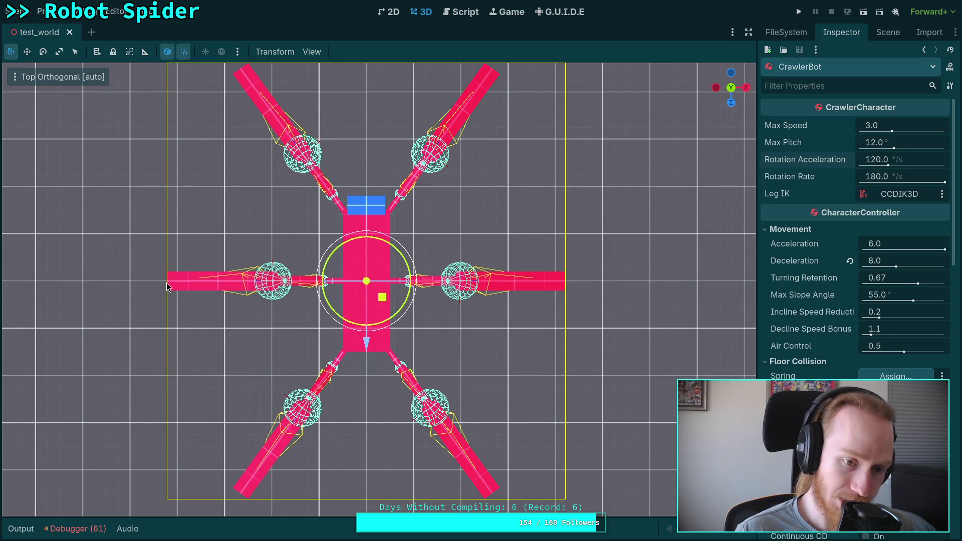
pyautogui.click(456, 12)
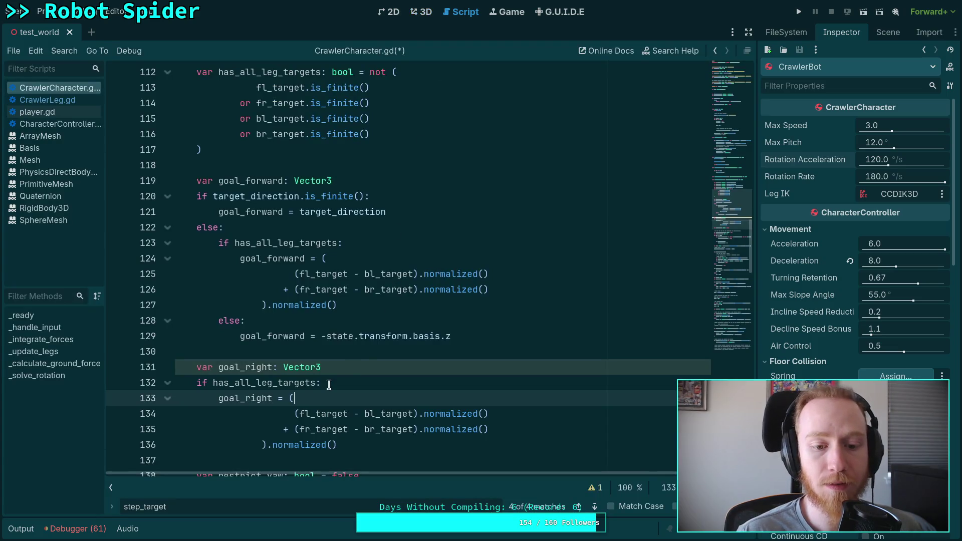
pyautogui.scroll(-1, 330, 385)
# Change the first goal_right term to (fr_target - fl_target)
pyautogui.click(308, 368)
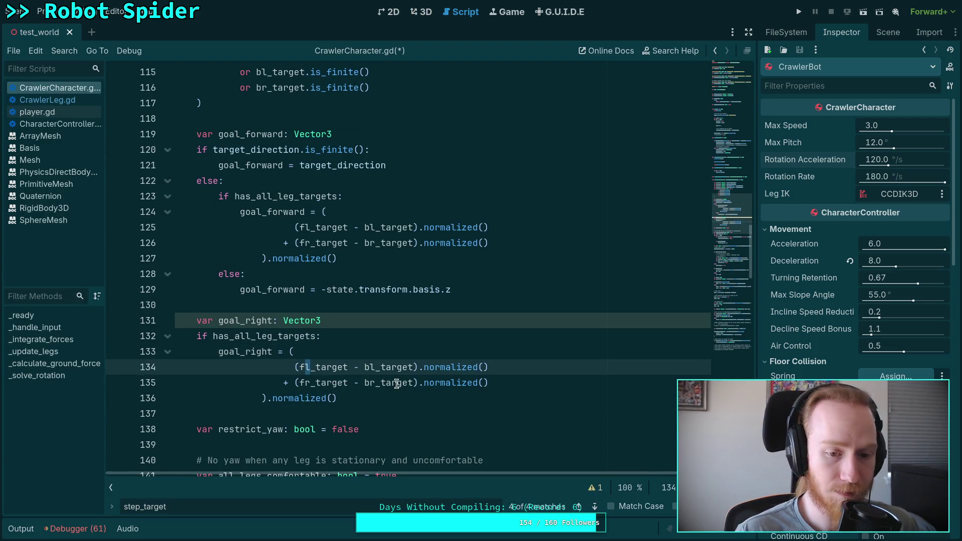
pyautogui.press('BackSpace')
pyautogui.write('r')
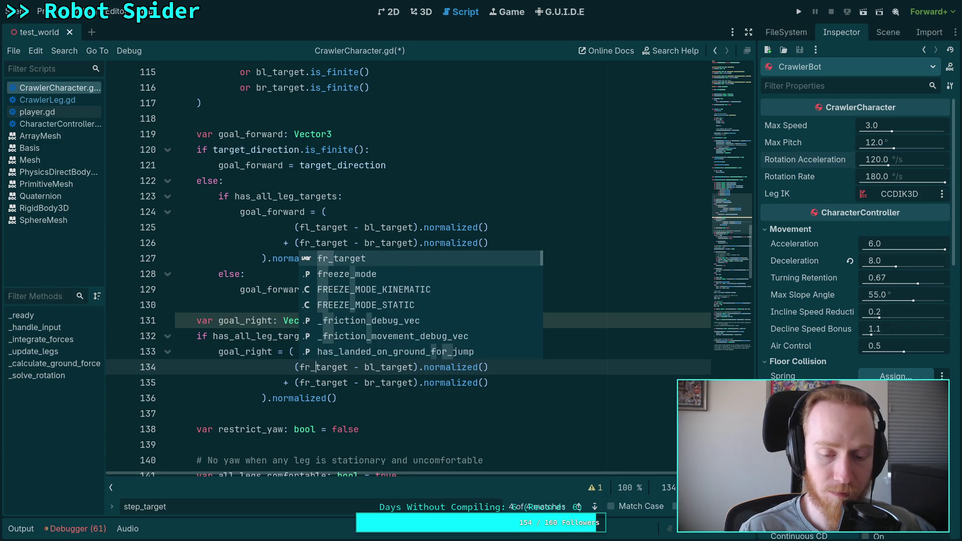
pyautogui.click(364, 367)
pyautogui.press('Delete')
pyautogui.write('f')
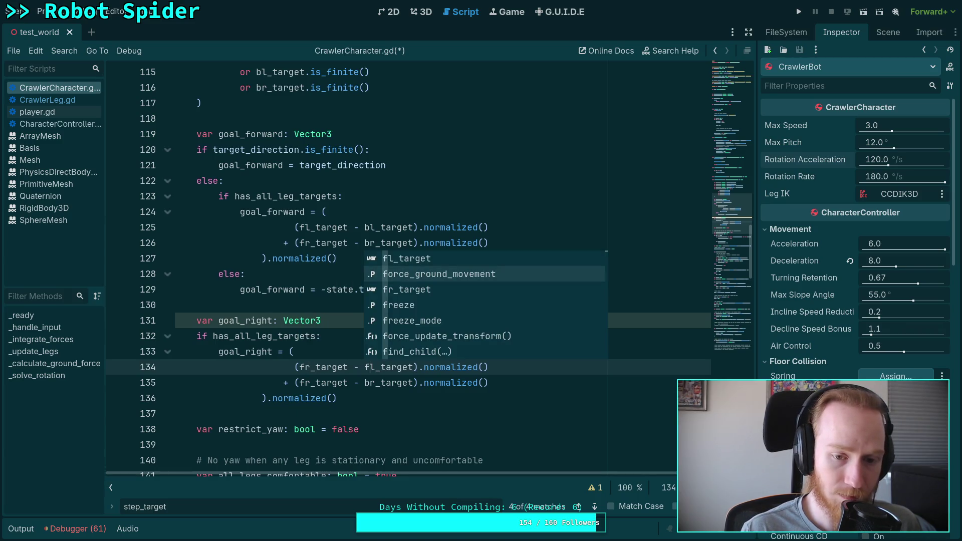
pyautogui.press('Escape')
# Change the second term to (br_target - bl_target) and open a new line after the block
pyautogui.press('Down')
pyautogui.press('Delete')
pyautogui.write('l')
pyautogui.press('Left')
pyautogui.press('Left')
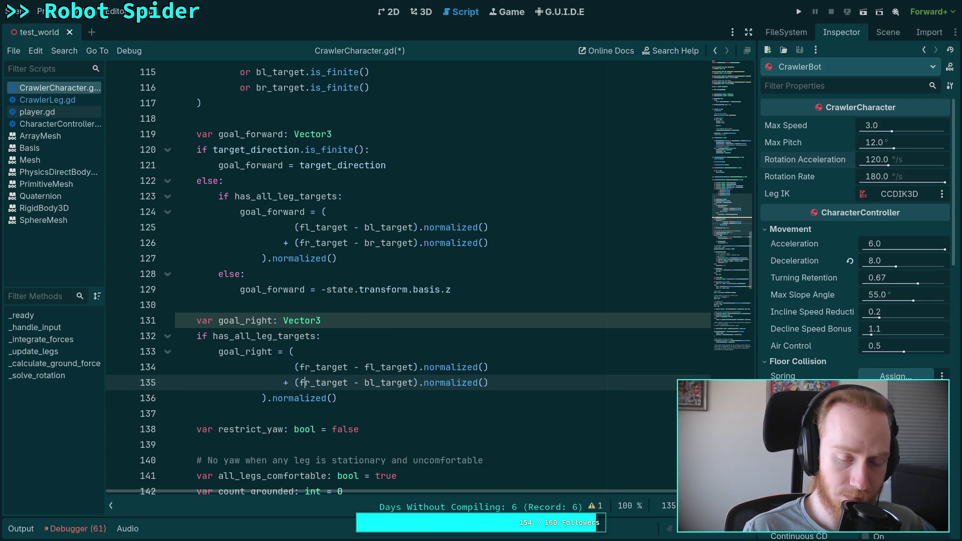
pyautogui.hotkey('ctrl', 'Left')
pyautogui.hotkey('ctrl', 'Left')
pyautogui.press('Delete')
pyautogui.write('b')
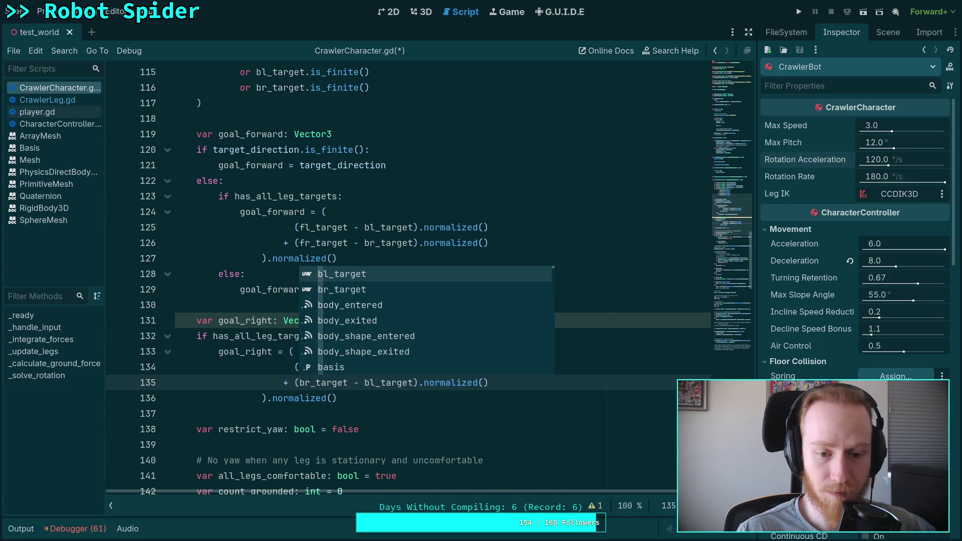
pyautogui.click(390, 404)
pyautogui.scroll(-1, 391, 414)
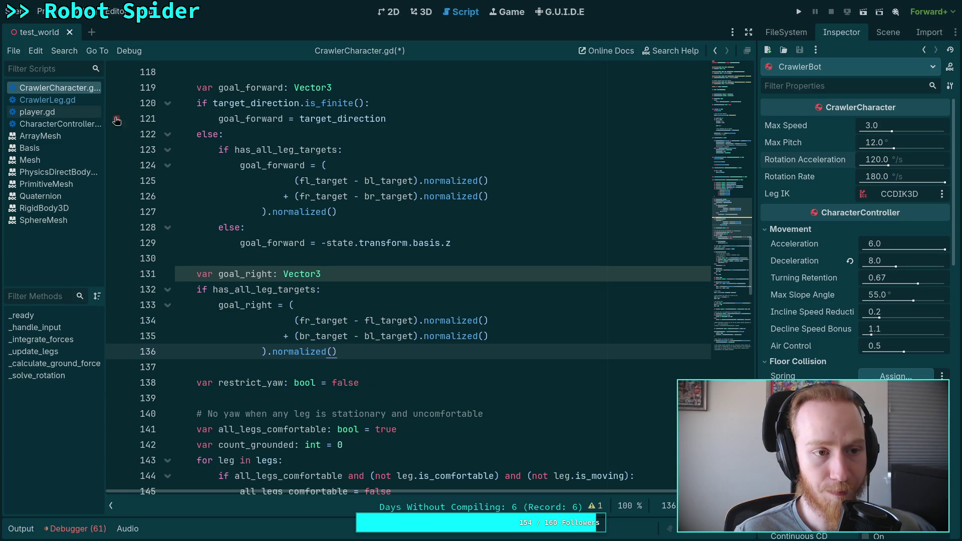
pyautogui.click(417, 14)
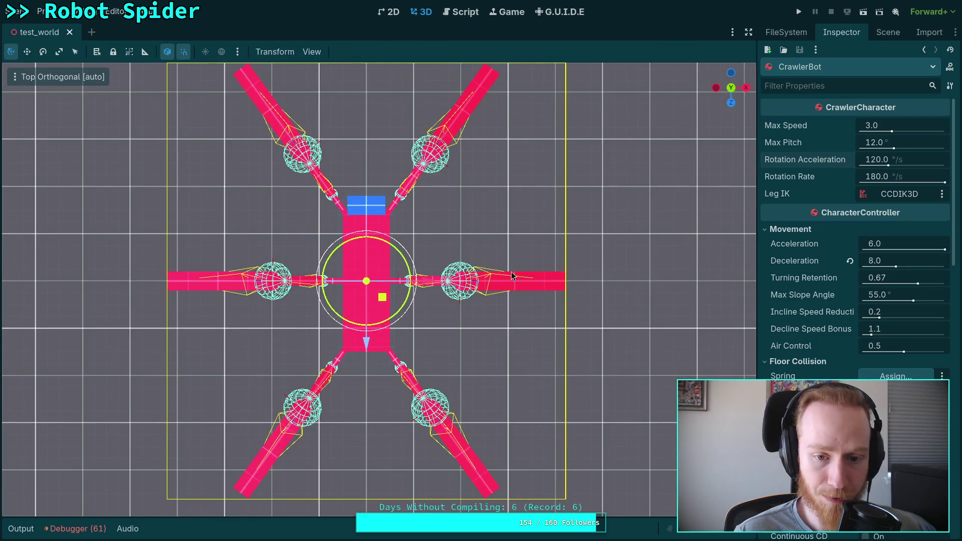
pyautogui.click(459, 12)
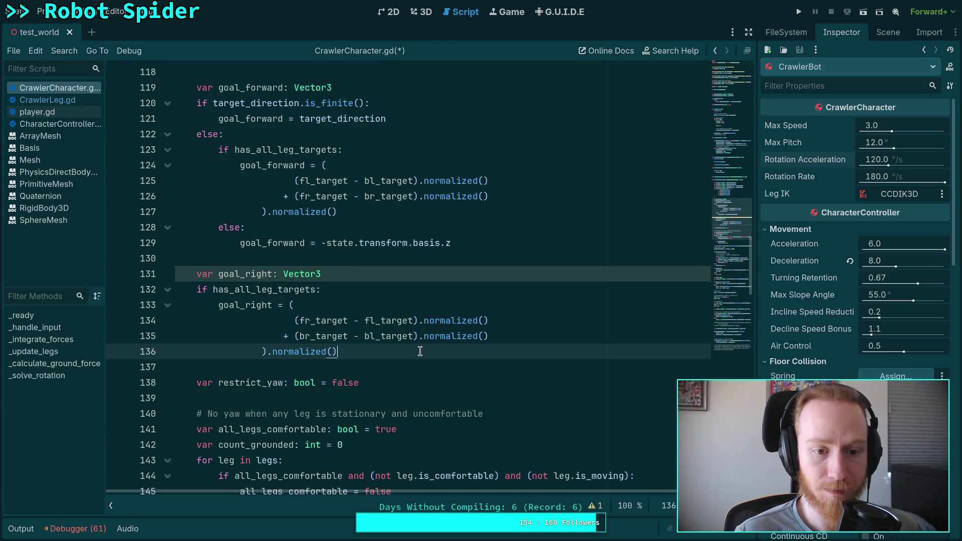
pyautogui.press('Return')
# Add an else: branch setting goal_right to state.transform.basis.x, followed by blank lines
pyautogui.write('else:')
pyautogui.press('Return')
pyautogui.write('goal-r')
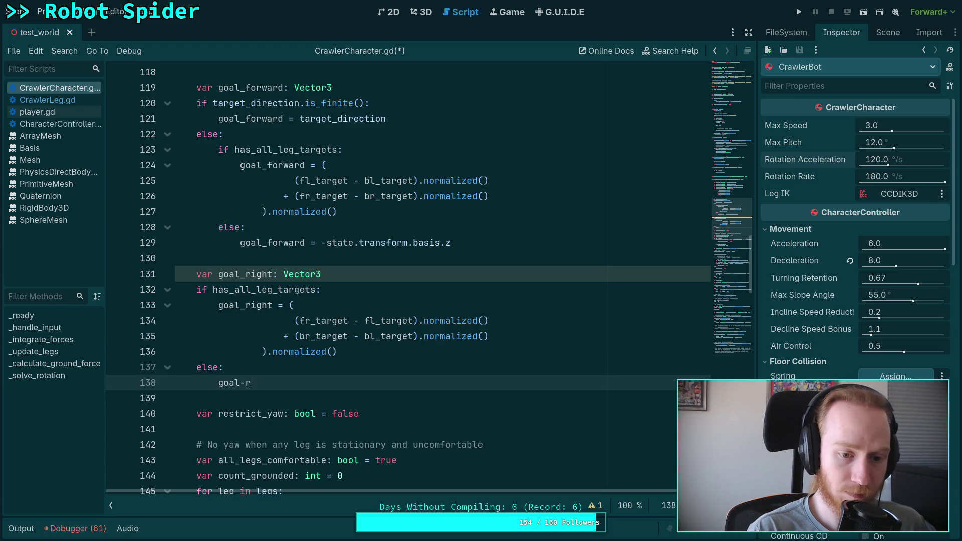
pyautogui.press('BackSpace')
pyautogui.press('BackSpace')
pyautogui.write('_right =')
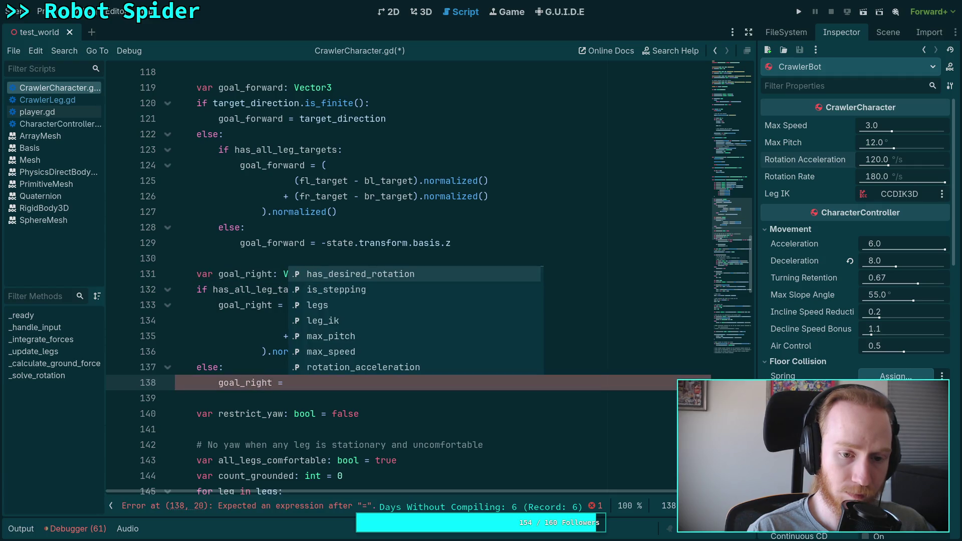
pyautogui.write('state.transform')
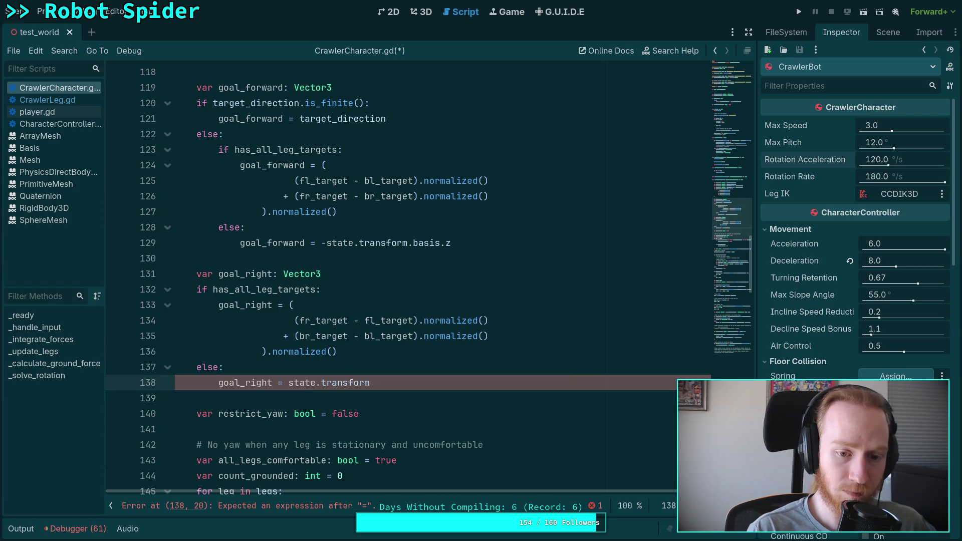
pyautogui.write('.')
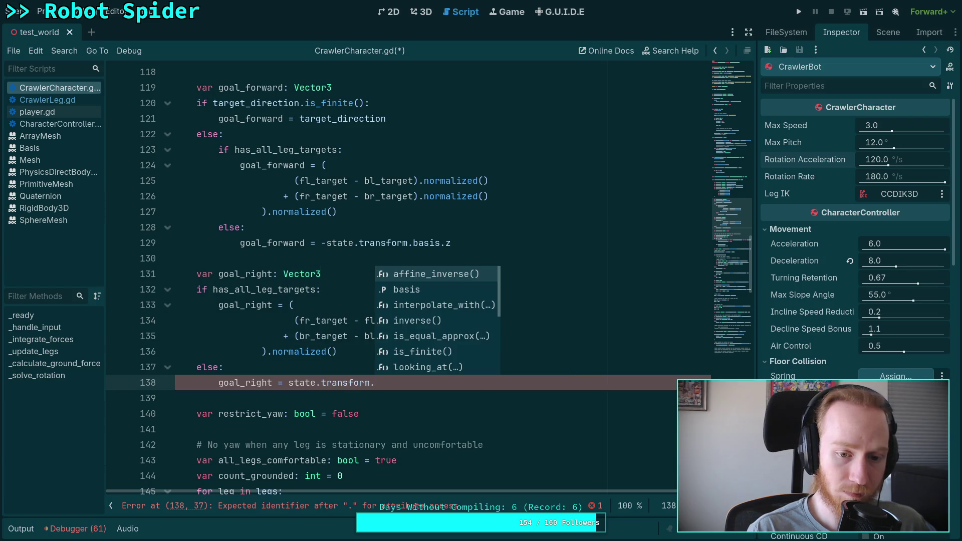
pyautogui.write('basis.x')
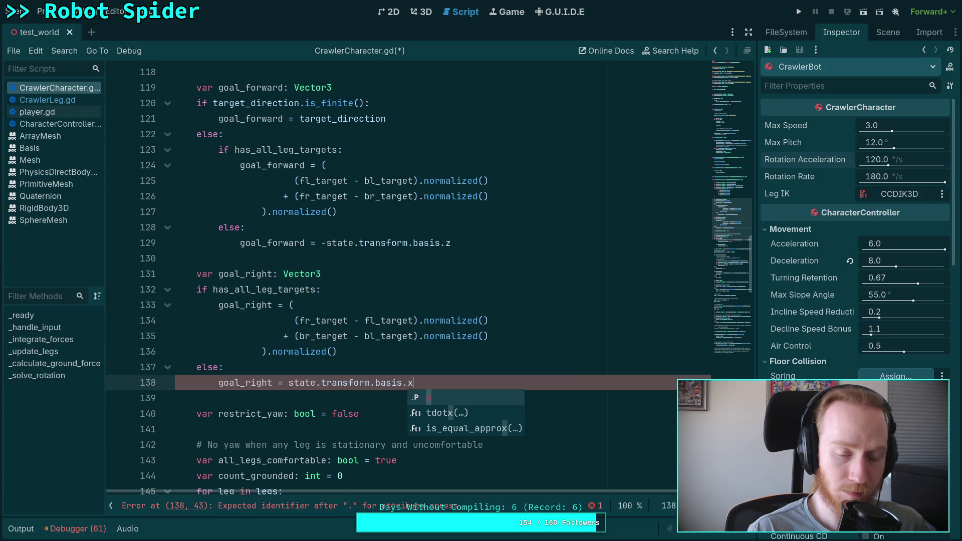
pyautogui.click(426, 354)
pyautogui.click(487, 385)
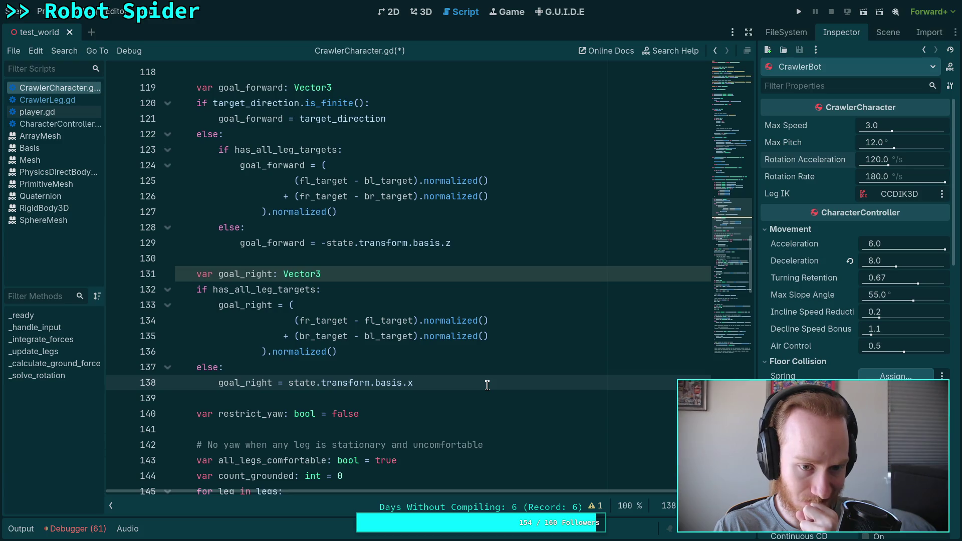
pyautogui.press('Return')
pyautogui.press('Return')
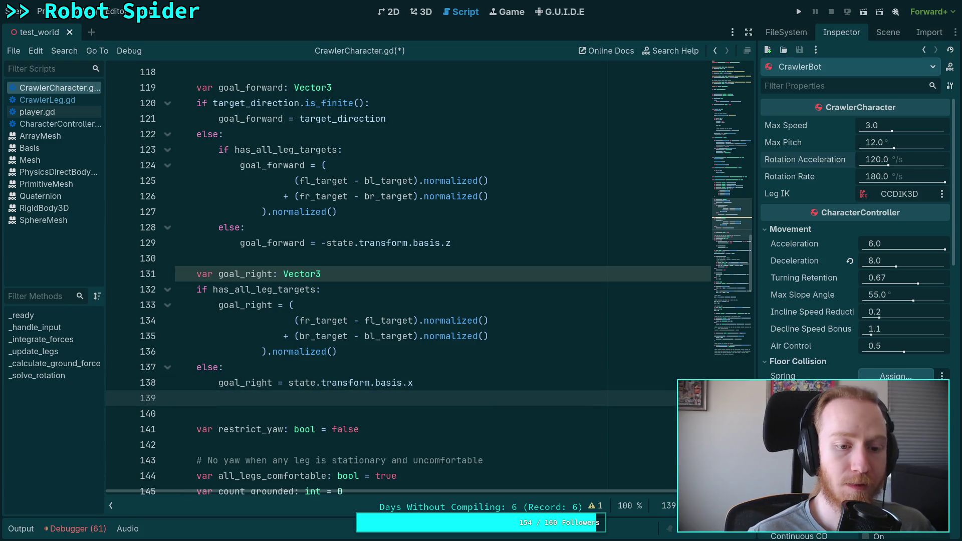
pyautogui.press('BackSpace')
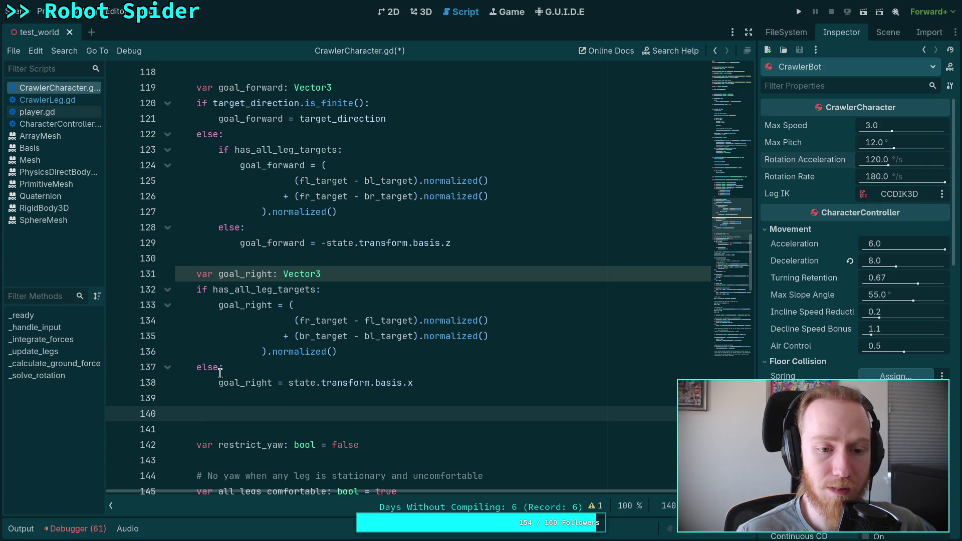
pyautogui.moveTo(215, 271); pyautogui.dragTo(241, 273)
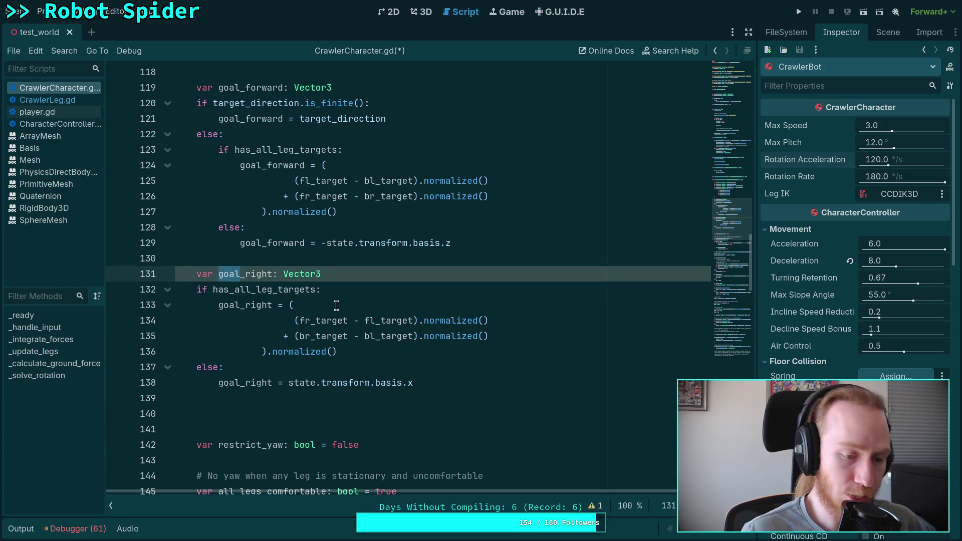
# Type 'preferred' over 'goal' on line 131, then paste preferred_right over goal_right on lines 133 and 138
pyautogui.write('prefe')
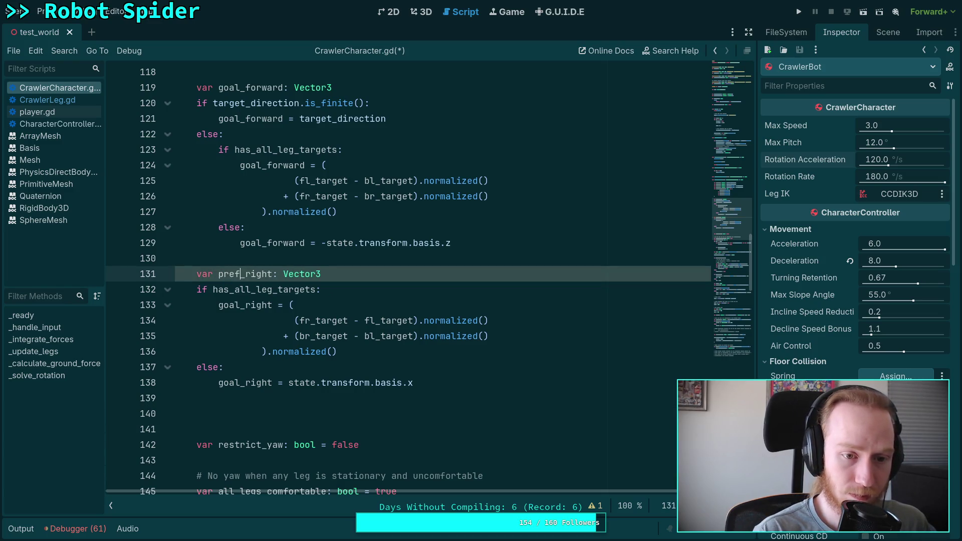
pyautogui.write('rred')
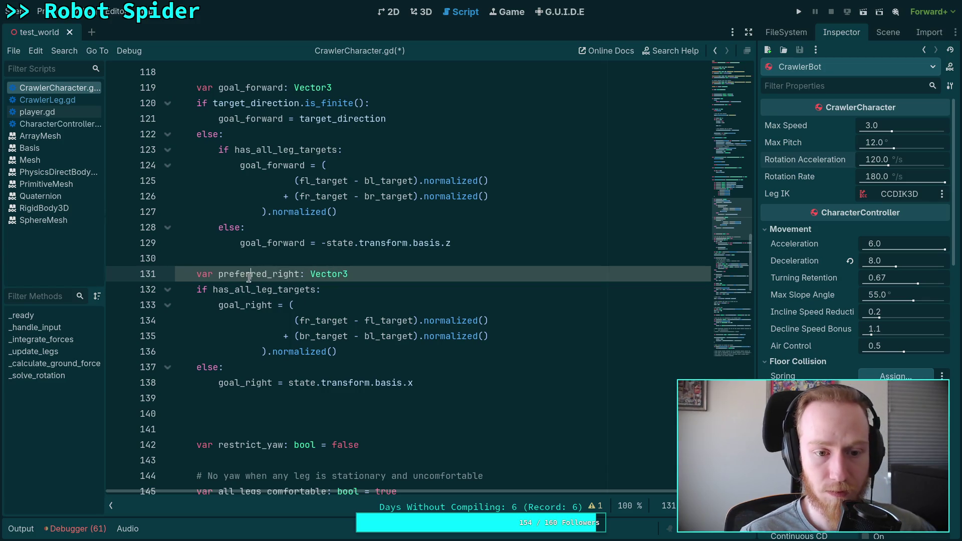
pyautogui.rightClick(253, 274)
pyautogui.press('Escape')
pyautogui.doubleClick(245, 303)
pyautogui.write('preferred_right')
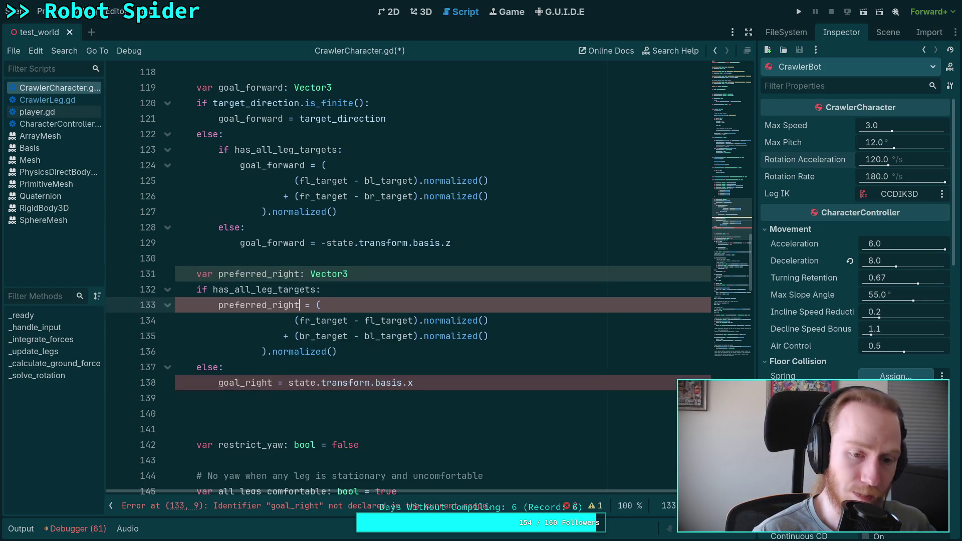
pyautogui.doubleClick(227, 381)
pyautogui.write('preferred_right')
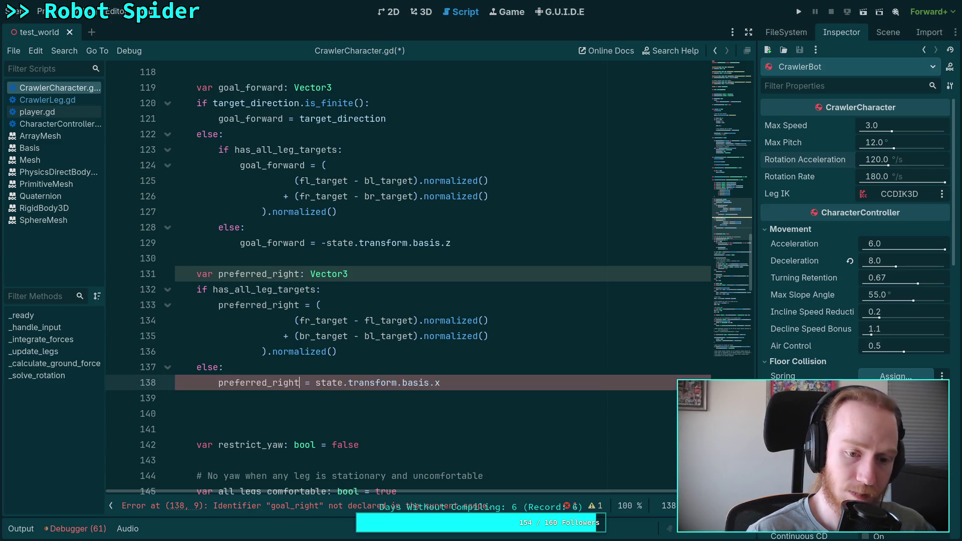
# Insert a blank line after line 139, below the preferred_right fallback
pyautogui.click(267, 398)
pyautogui.press('Down')
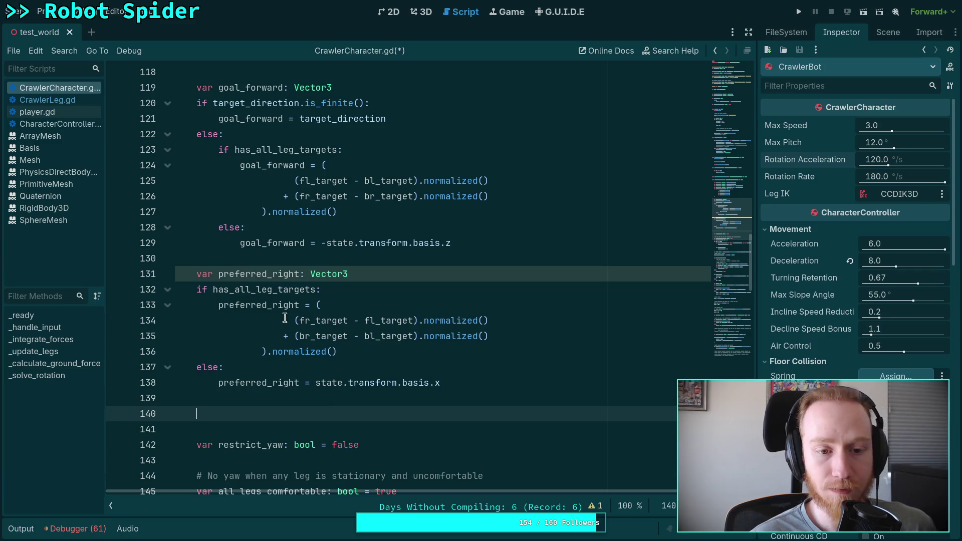
pyautogui.doubleClick(267, 245)
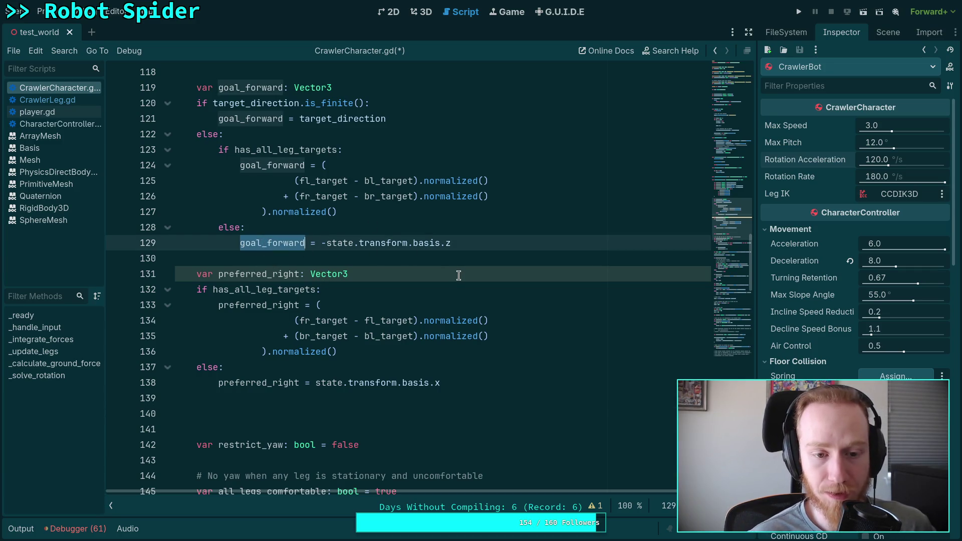
pyautogui.click(451, 395)
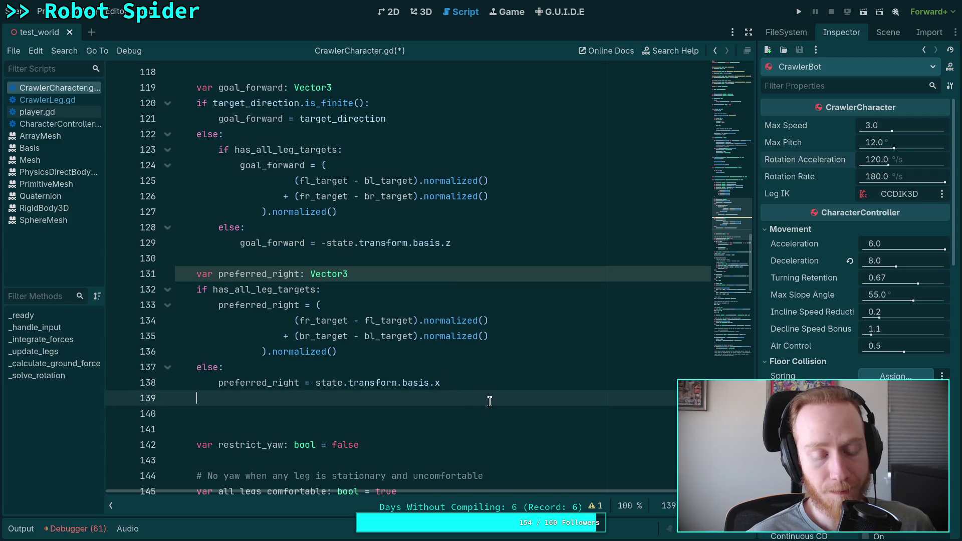
pyautogui.press('Return')
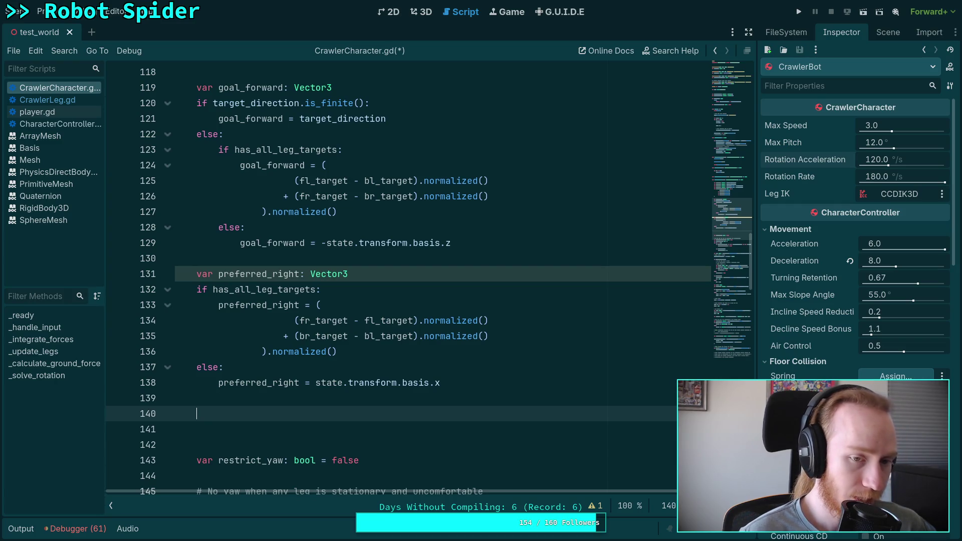
# Remove the pitch calculation block from its old position further down
pyautogui.scroll(-10, 509, 401)
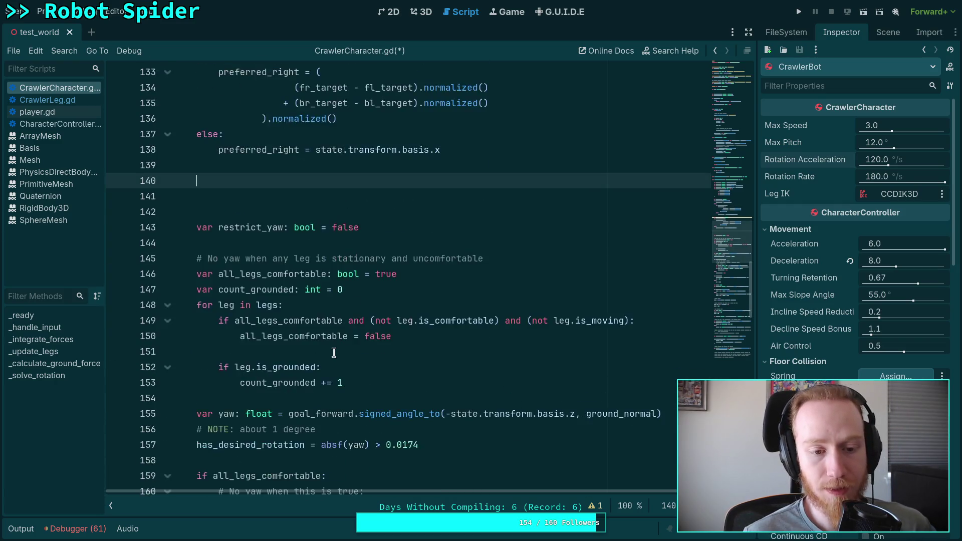
pyautogui.scroll(-5, 255, 317)
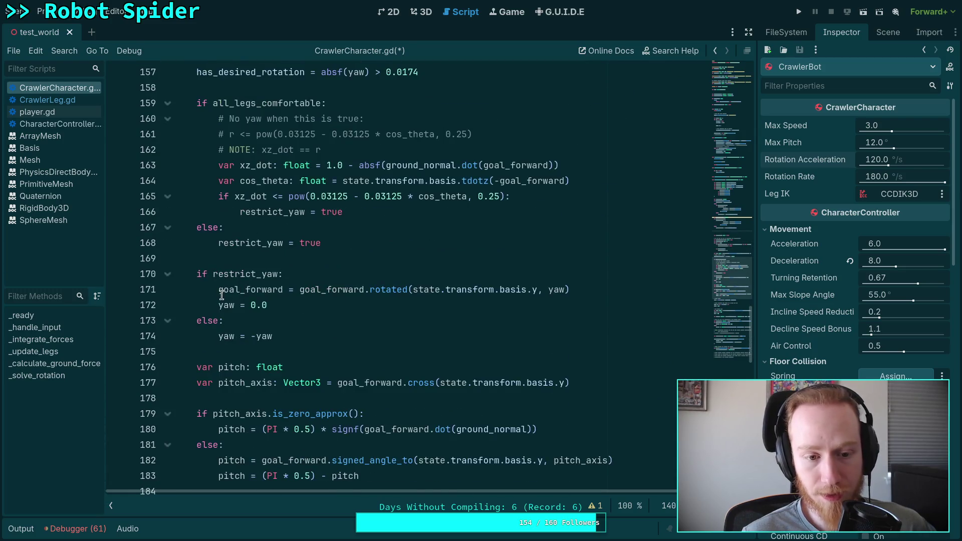
pyautogui.moveTo(198, 274)
pyautogui.mouseDown()
pyautogui.moveTo(450, 367)
pyautogui.moveTo(446, 336)
pyautogui.moveTo(434, 391)
pyautogui.mouseUp()
pyautogui.hotkey('ctrl', 'c')
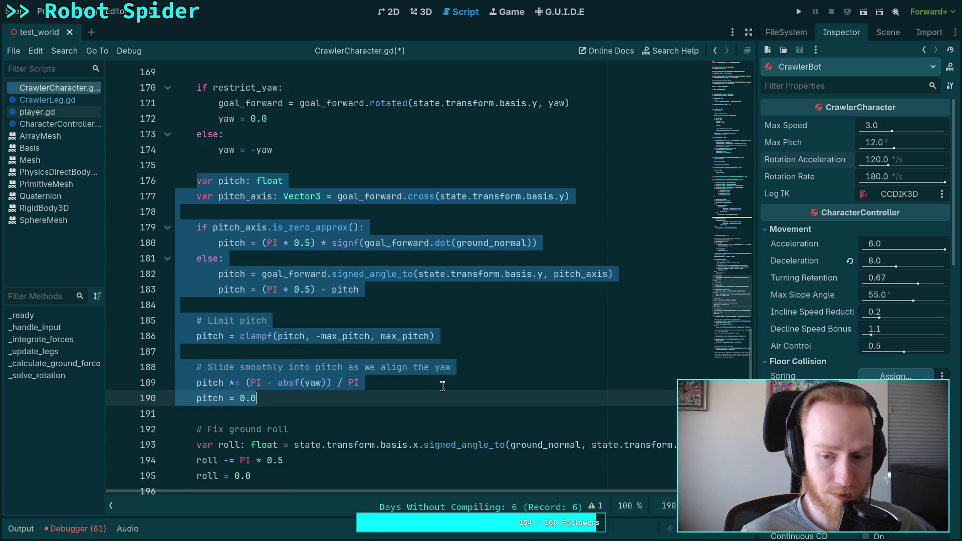
pyautogui.press('BackSpace')
pyautogui.press('BackSpace')
pyautogui.press('BackSpace')
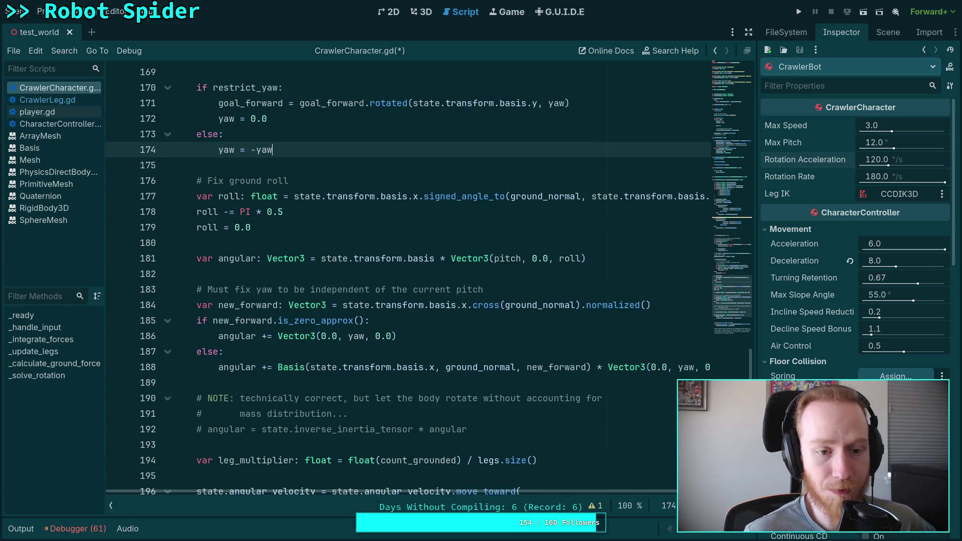
# Paste the pitch block right after the preferred_right fallback, above restrict_yaw
pyautogui.scroll(11, 318, 337)
pyautogui.scroll(4, 317, 337)
pyautogui.click(350, 305)
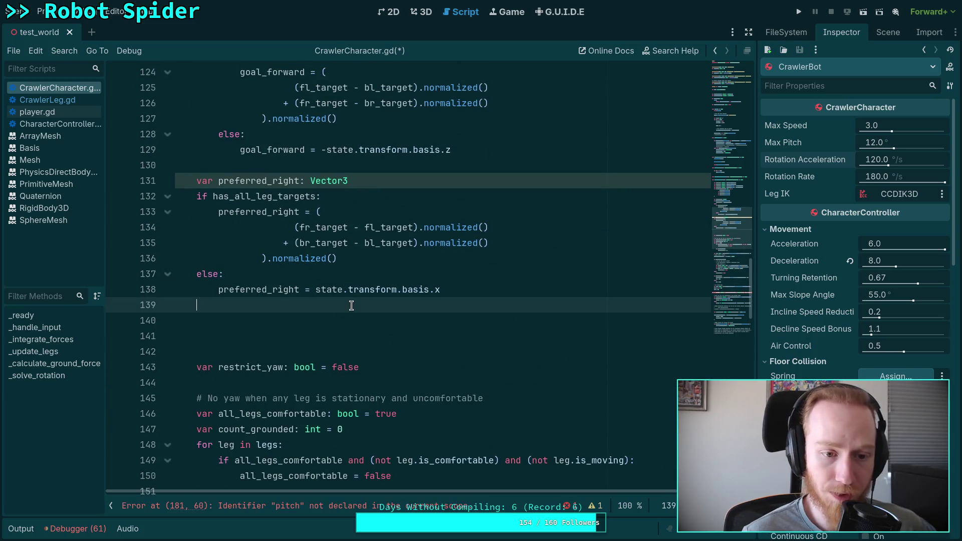
pyautogui.hotkey('ctrl', 'v')
pyautogui.scroll(1, 351, 347)
pyautogui.scroll(-1, 350, 347)
pyautogui.scroll(2, 348, 349)
pyautogui.scroll(-4, 292, 353)
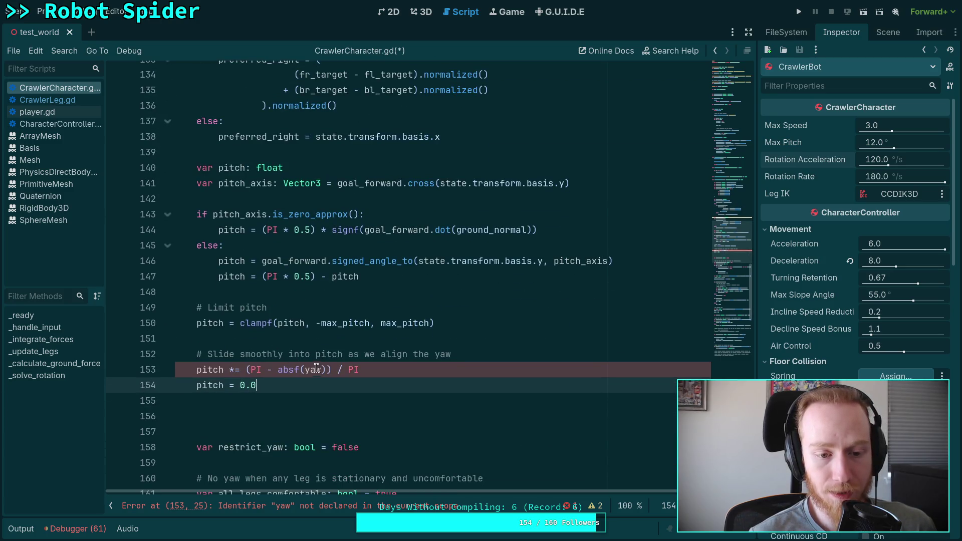
pyautogui.scroll(3, 249, 362)
pyautogui.scroll(-1, 281, 365)
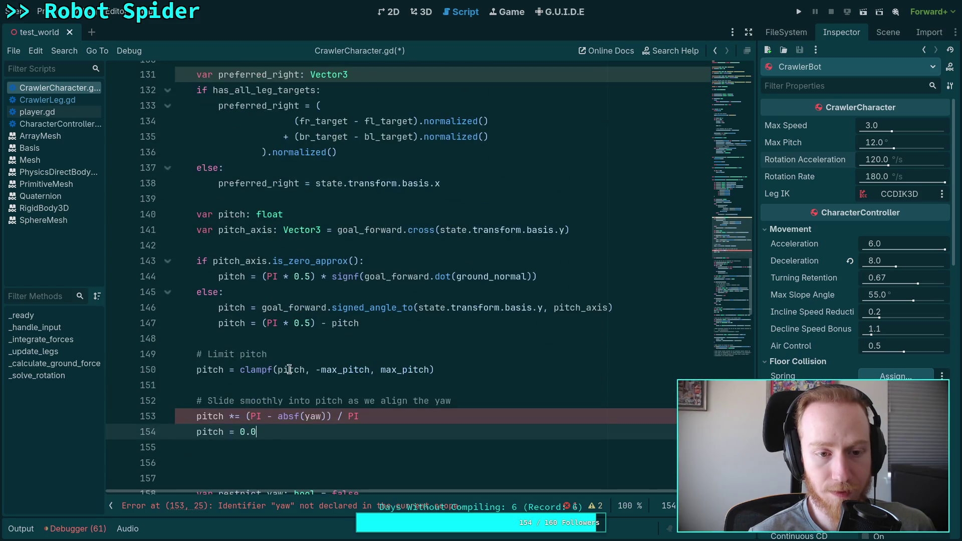
pyautogui.scroll(1, 271, 360)
pyautogui.click(322, 289)
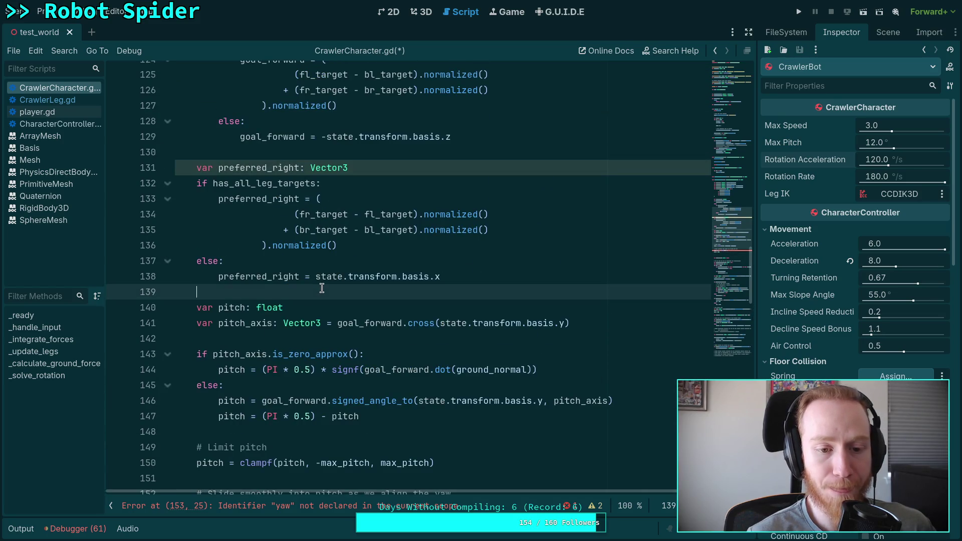
pyautogui.scroll(1, 282, 348)
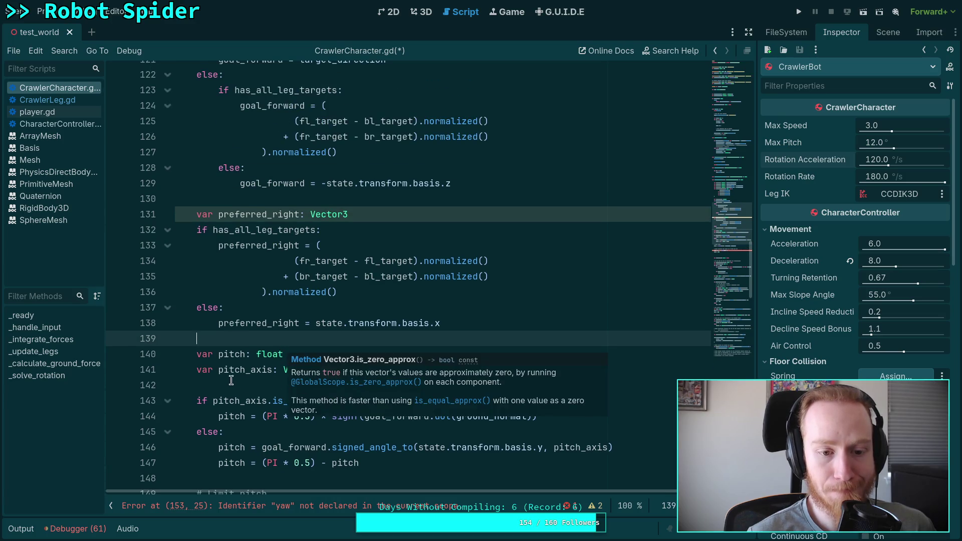
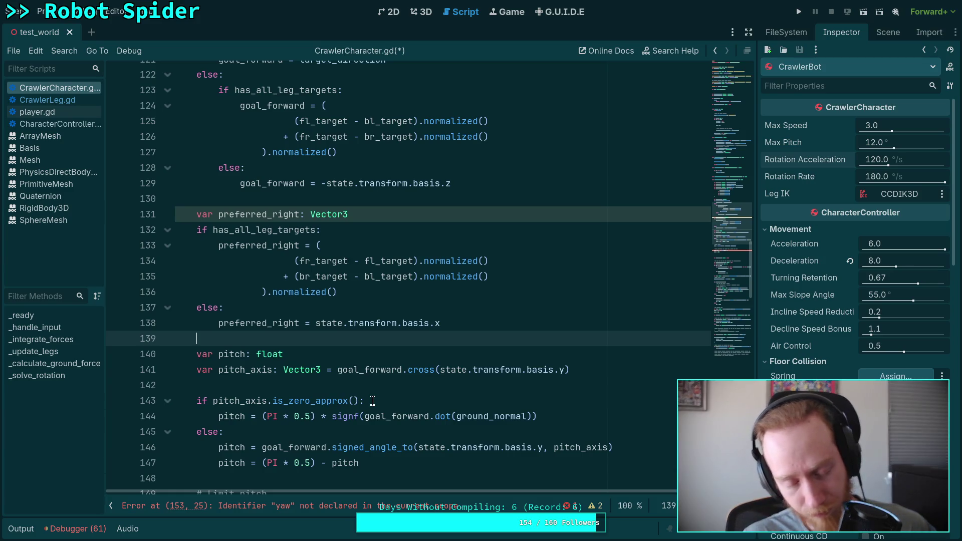
# Glance at the robot in 3D, check the pitch_axis declaration on line 141, then return to 3D
pyautogui.click(421, 11)
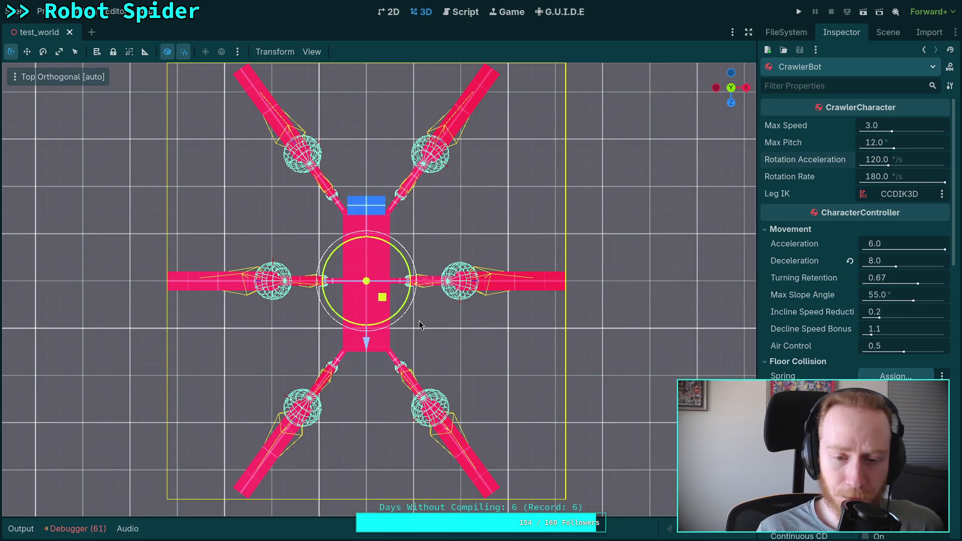
pyautogui.click(460, 12)
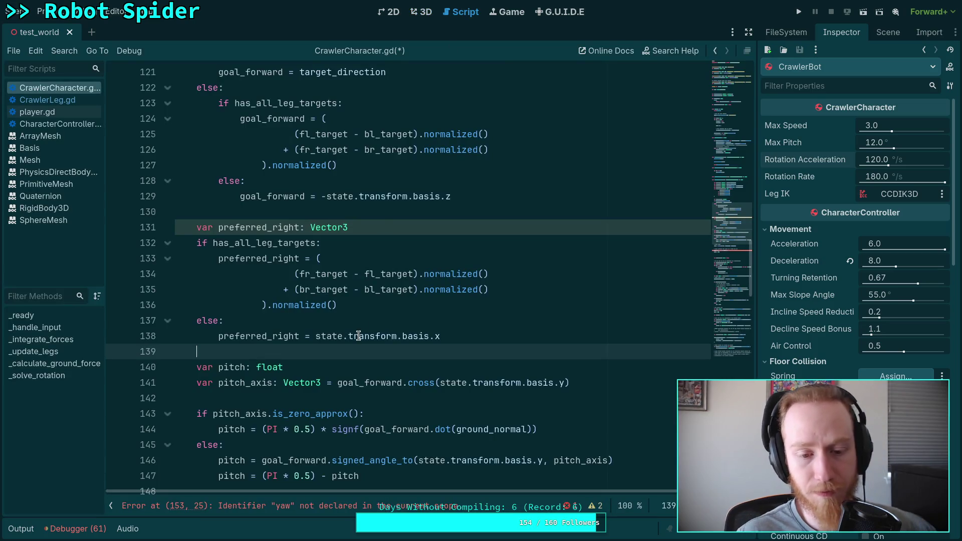
pyautogui.click(336, 383)
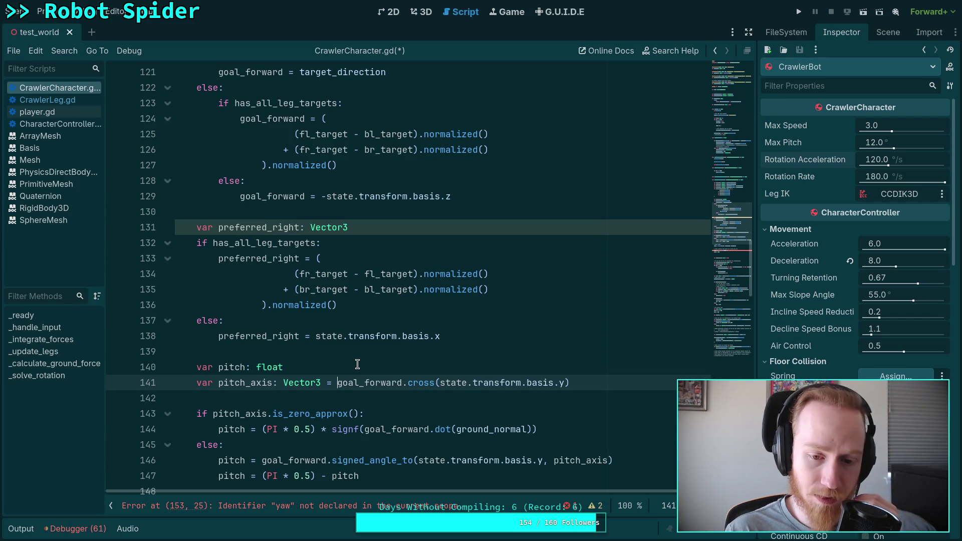
pyautogui.click(422, 11)
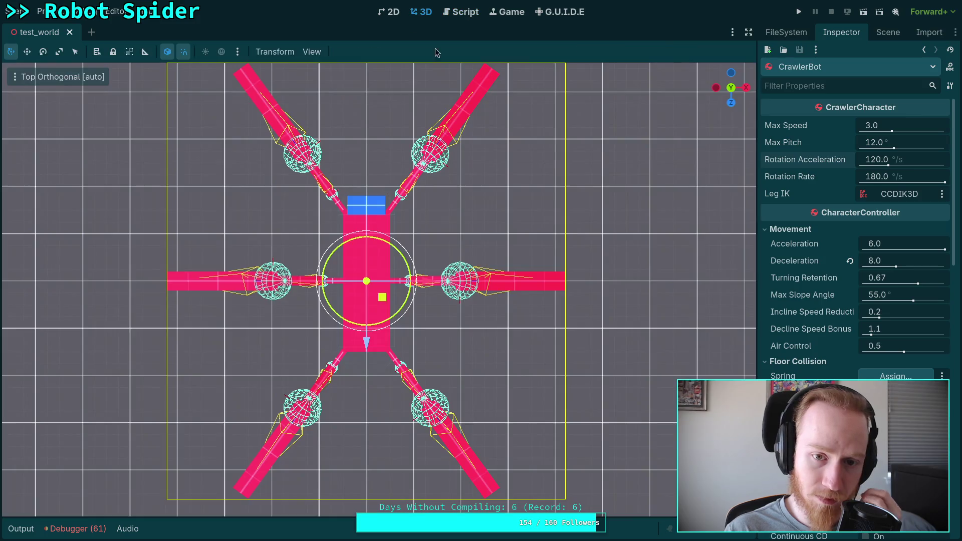
# Orbit around the spider robot, snap to top view and zoom in, then return to CrawlerCharacter.gd
pyautogui.moveTo(516, 277)
pyautogui.mouseDown()
pyautogui.moveTo(507, 290)
pyautogui.moveTo(261, 329)
pyautogui.mouseUp()
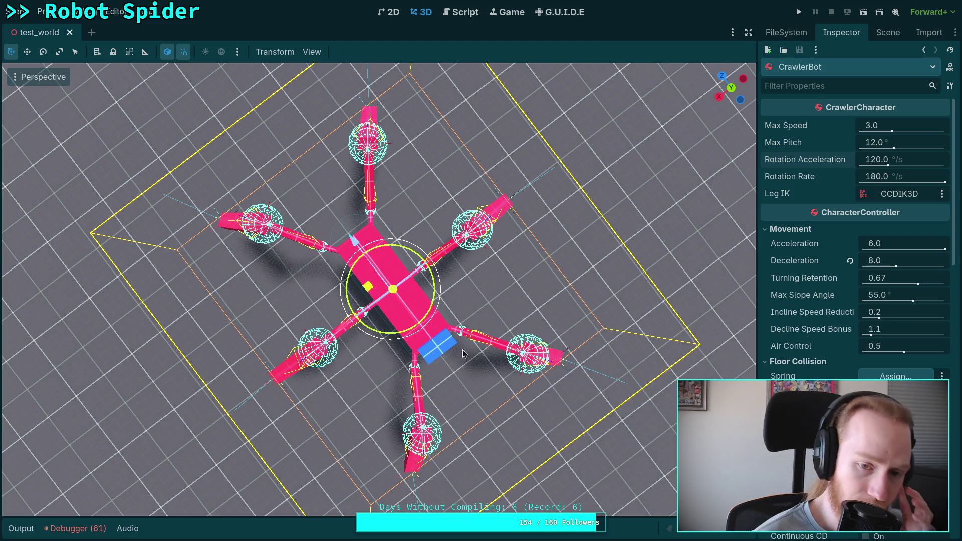
pyautogui.moveTo(468, 346)
pyautogui.mouseDown()
pyautogui.moveTo(545, 352)
pyautogui.moveTo(418, 359)
pyautogui.mouseUp()
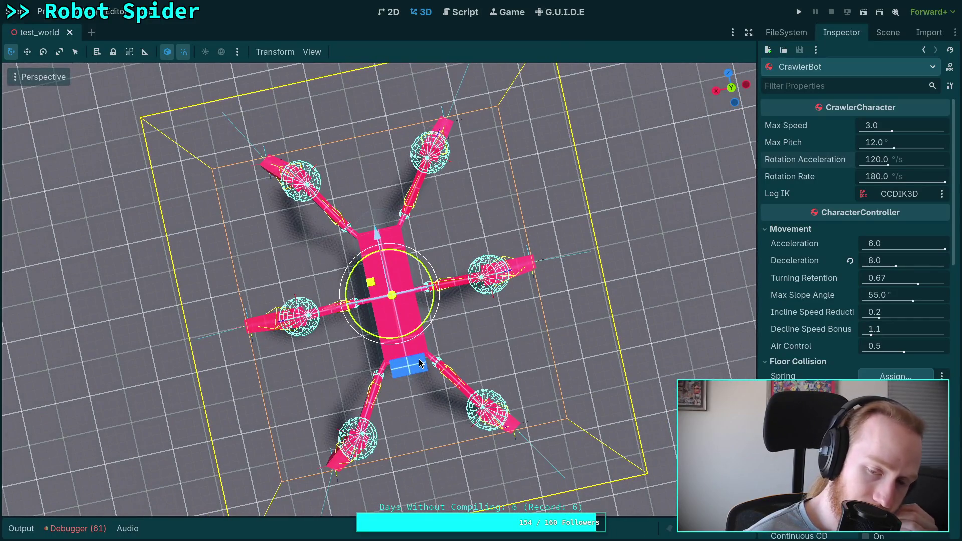
pyautogui.moveTo(419, 359); pyautogui.dragTo(437, 352)
pyautogui.press('KP_7')
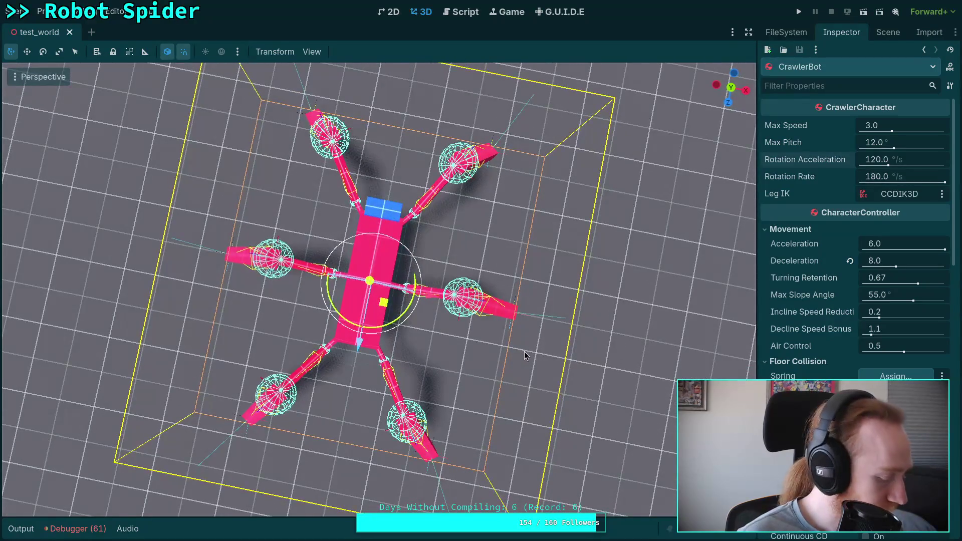
pyautogui.scroll(2, 547, 360)
pyautogui.moveTo(546, 356); pyautogui.dragTo(560, 356)
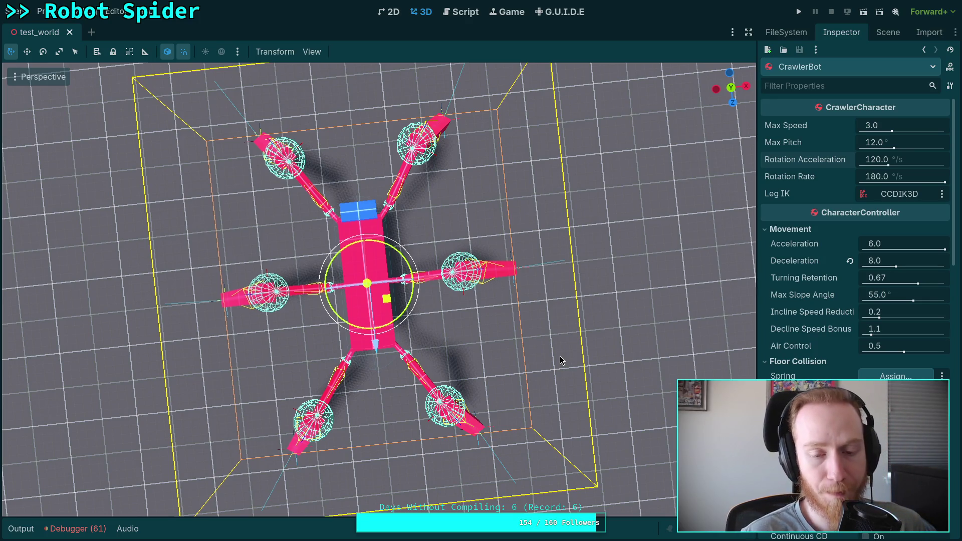
pyautogui.click(459, 14)
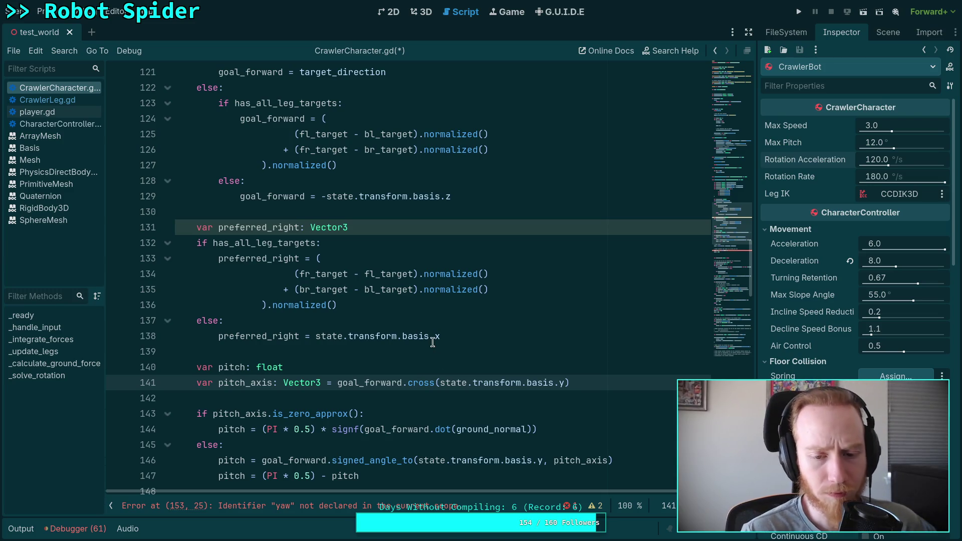
# Select the lines from the var yaw declaration on line 170 through the has_desired_rotation line
pyautogui.scroll(-1, 437, 340)
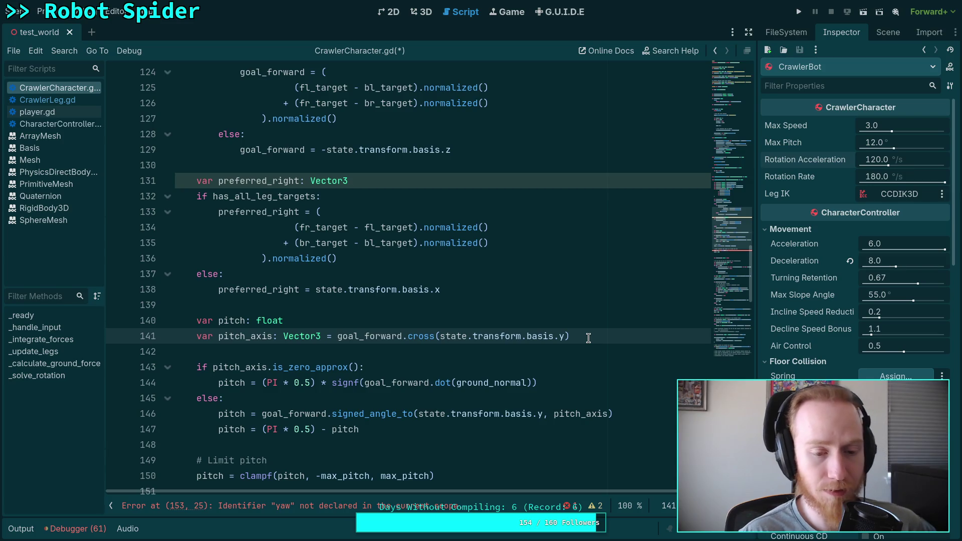
pyautogui.moveTo(514, 337)
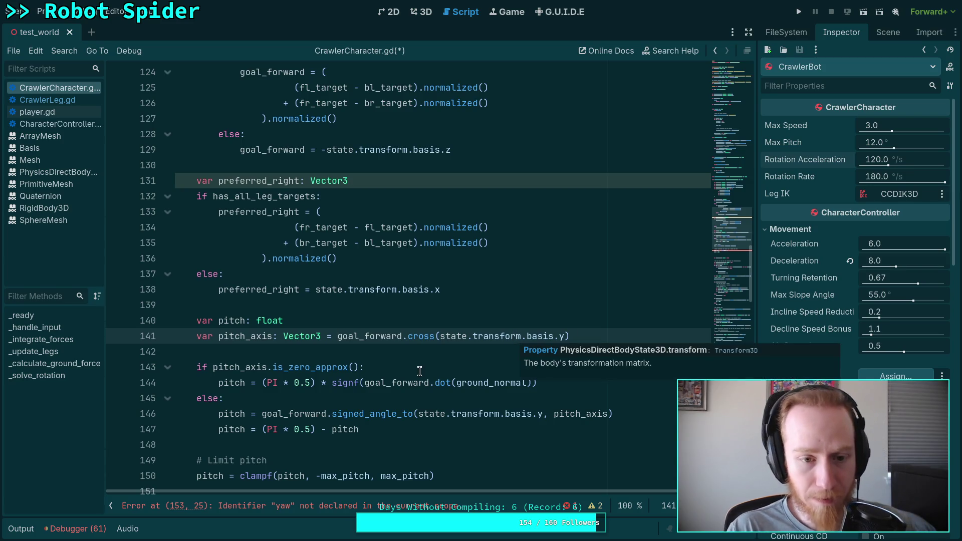
pyautogui.scroll(9, 419, 371)
pyautogui.scroll(-13, 390, 337)
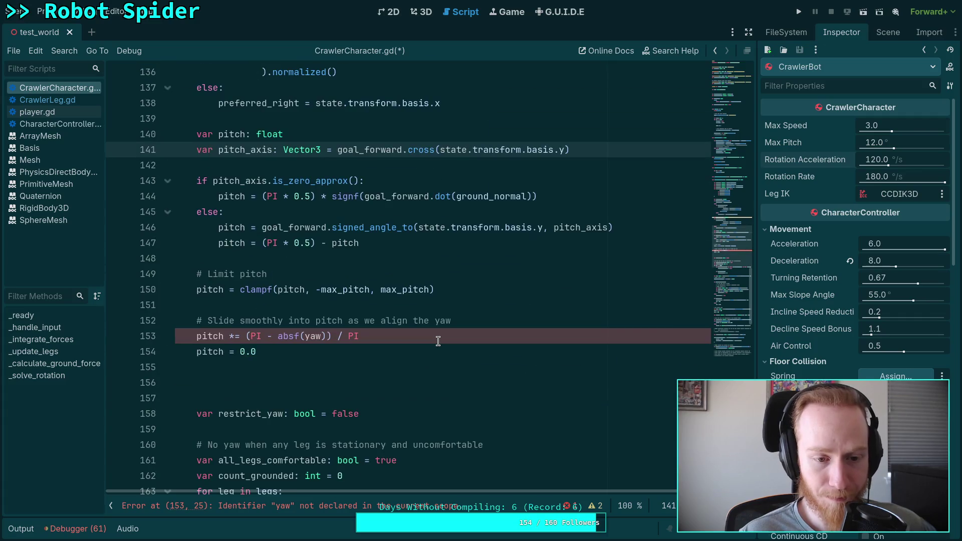
pyautogui.scroll(-2, 438, 341)
pyautogui.click(317, 290)
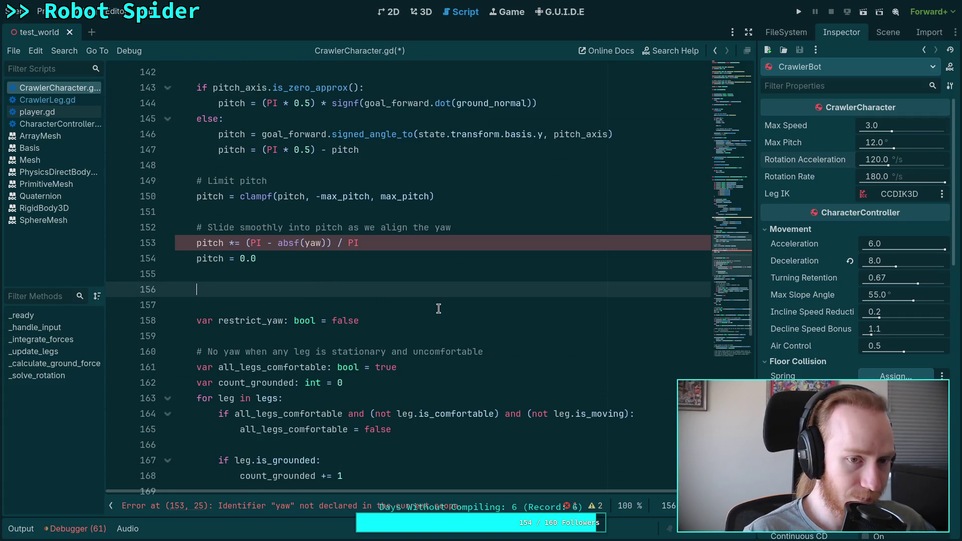
pyautogui.scroll(-6, 419, 308)
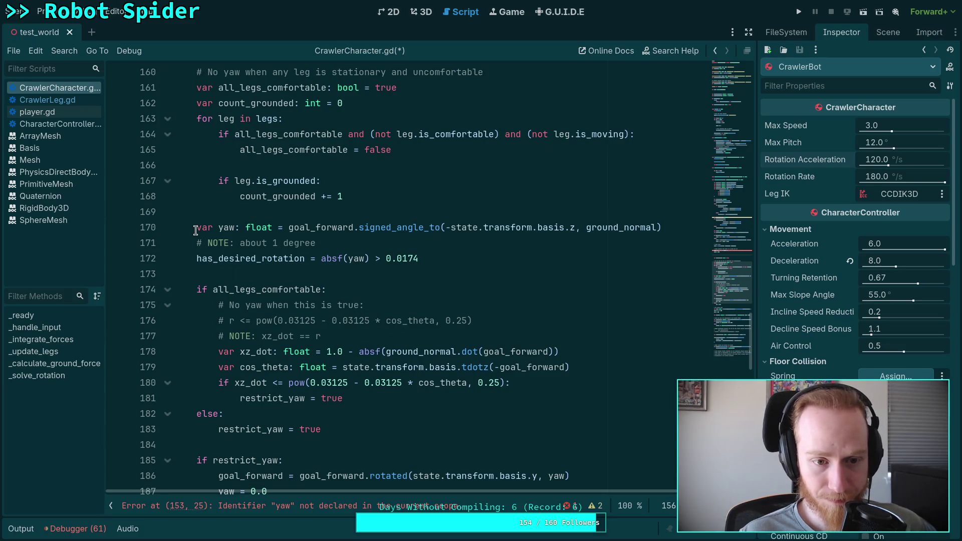
pyautogui.moveTo(195, 229); pyautogui.dragTo(689, 221)
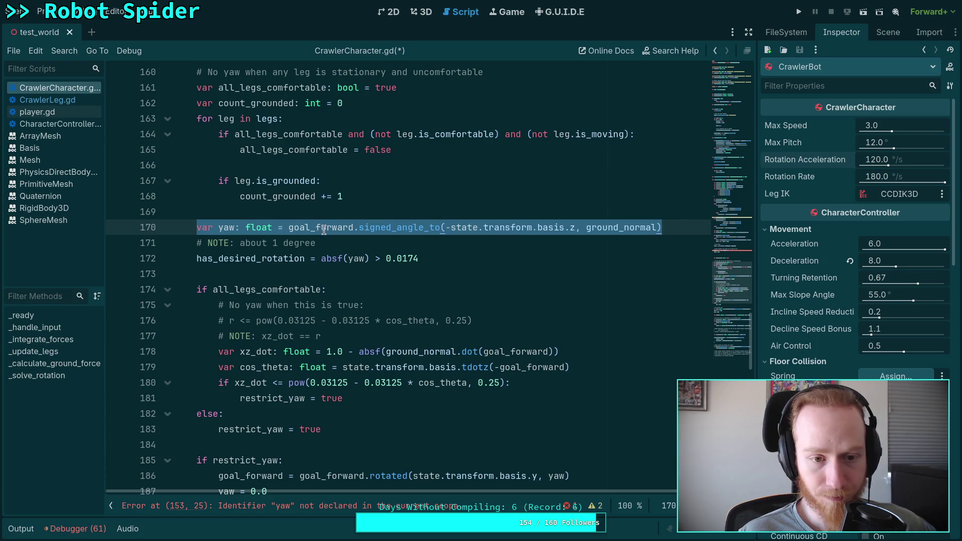
pyautogui.moveTo(451, 259)
pyautogui.mouseDown()
pyautogui.moveTo(194, 223)
pyautogui.moveTo(196, 212)
pyautogui.mouseUp()
pyautogui.hotkey('ctrl', 'c')
# Cut the yaw lines and paste them on a new line after goal_forward at line 129
pyautogui.press('BackSpace')
pyautogui.press('BackSpace')
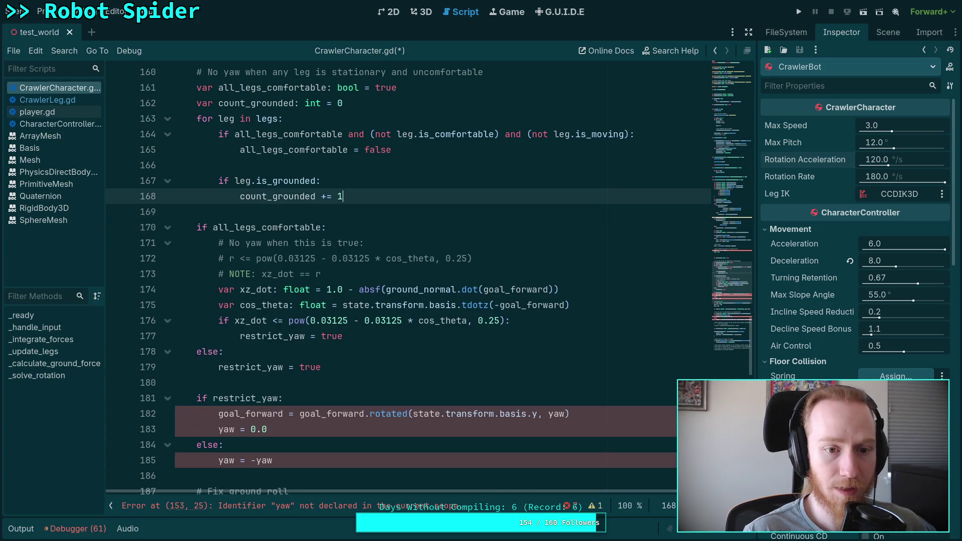
pyautogui.scroll(17, 461, 236)
pyautogui.scroll(12, 366, 226)
pyautogui.scroll(-13, 402, 258)
pyautogui.click(545, 335)
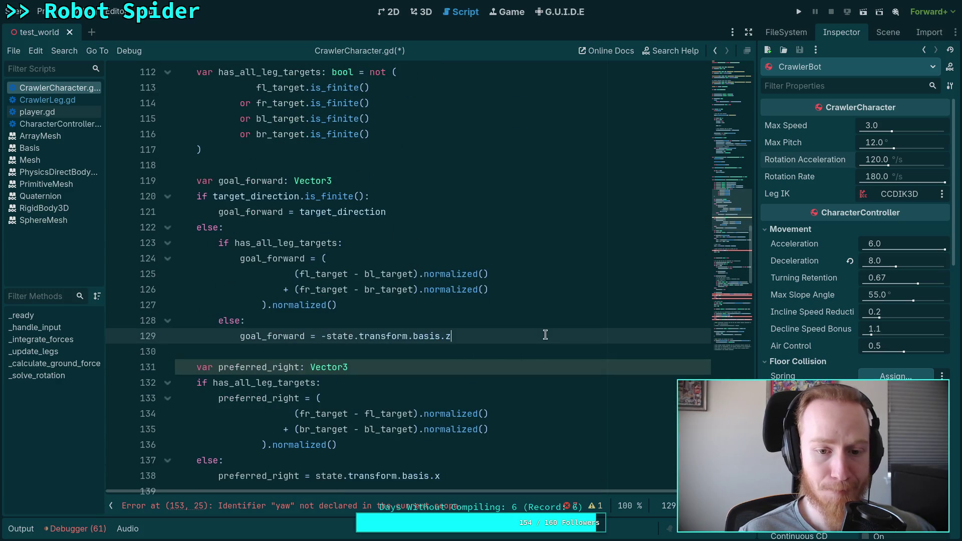
pyautogui.press('Return')
pyautogui.press('Return')
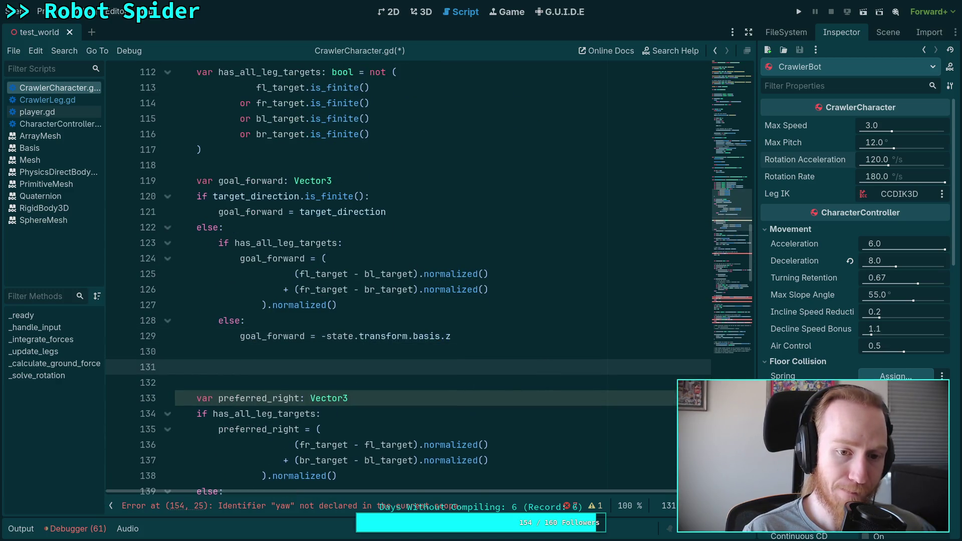
pyautogui.hotkey('ctrl', 'v')
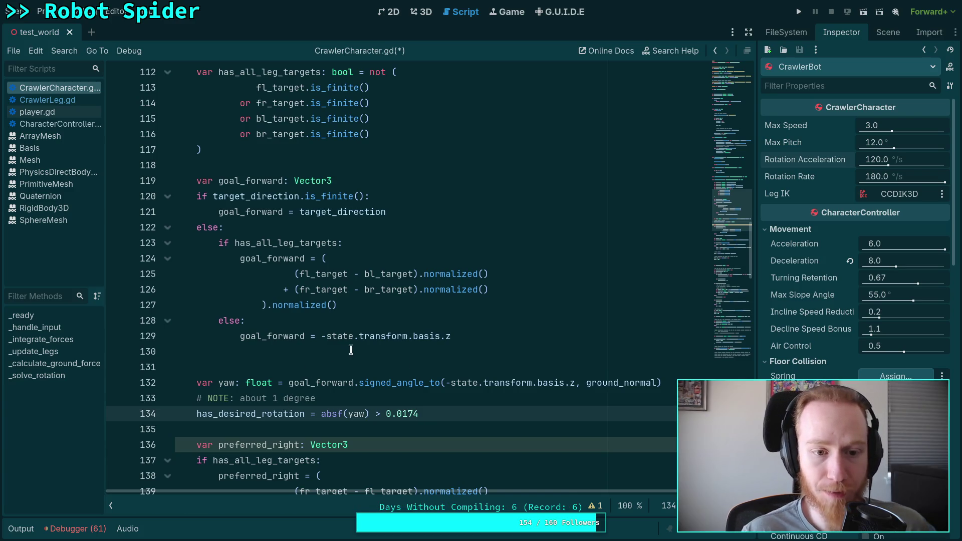
# Remove the leftover blank line 130 left above the moved yaw code
pyautogui.click(350, 351)
pyautogui.press('BackSpace')
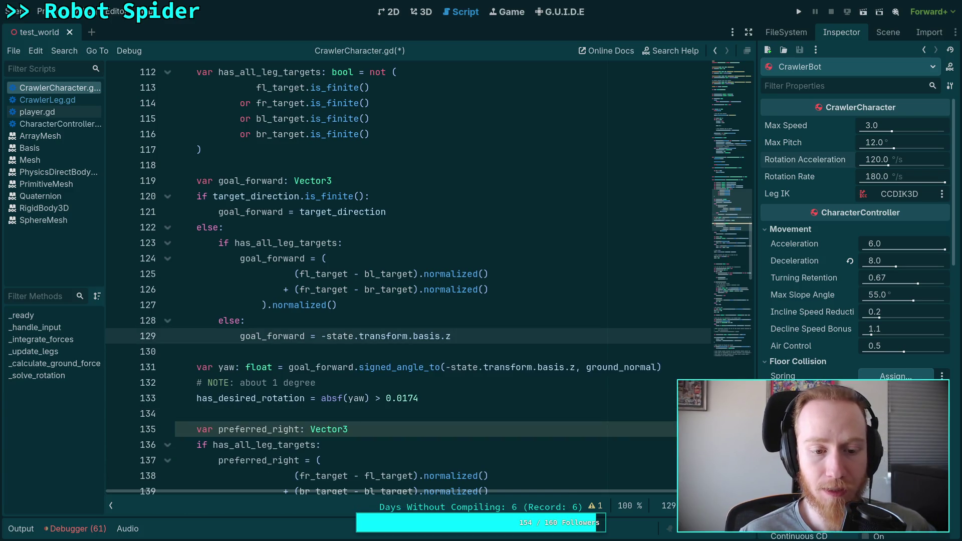
pyautogui.scroll(-2, 296, 335)
pyautogui.click(505, 309)
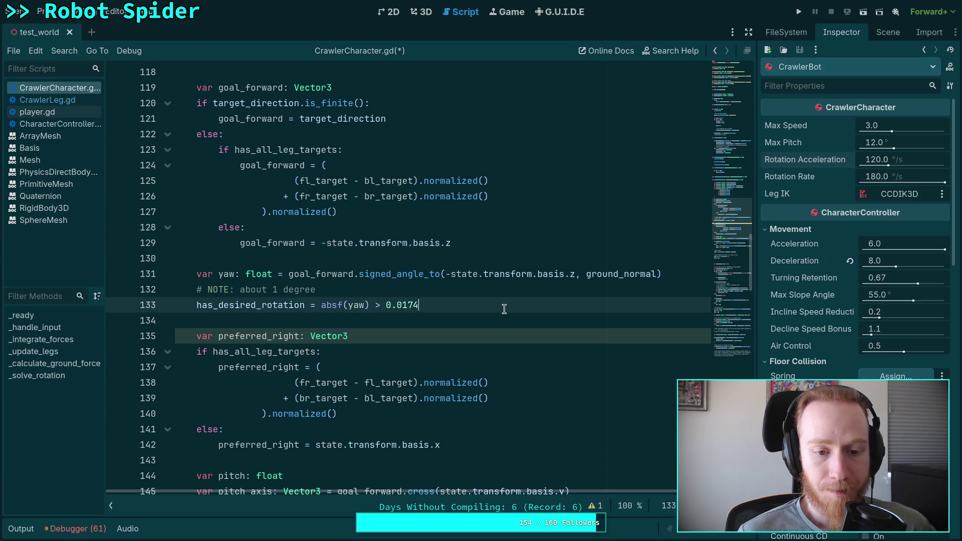
pyautogui.scroll(-1, 505, 309)
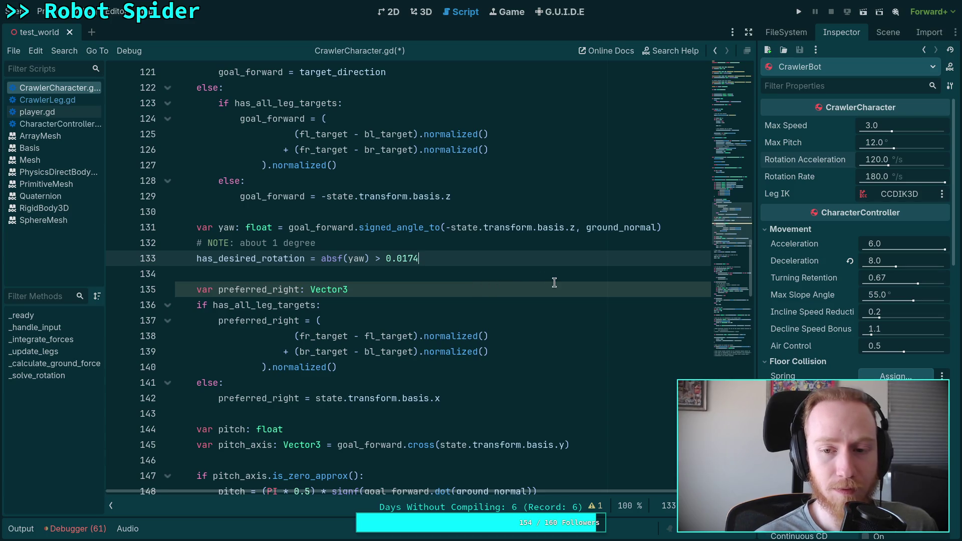
# Check where ground_normal is used, then bring the pitch code around lines 142–169 into view
pyautogui.doubleClick(609, 226)
pyautogui.scroll(3, 524, 287)
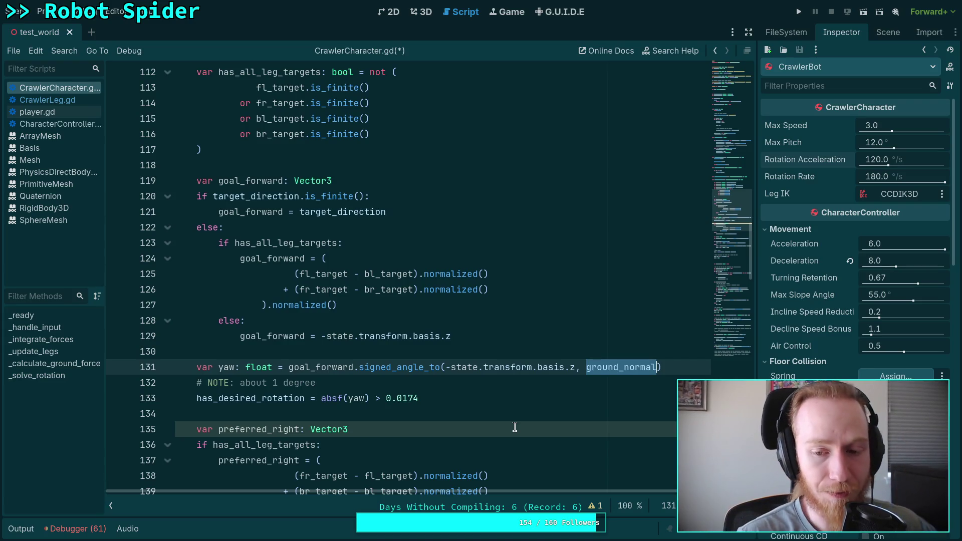
pyautogui.click(353, 414)
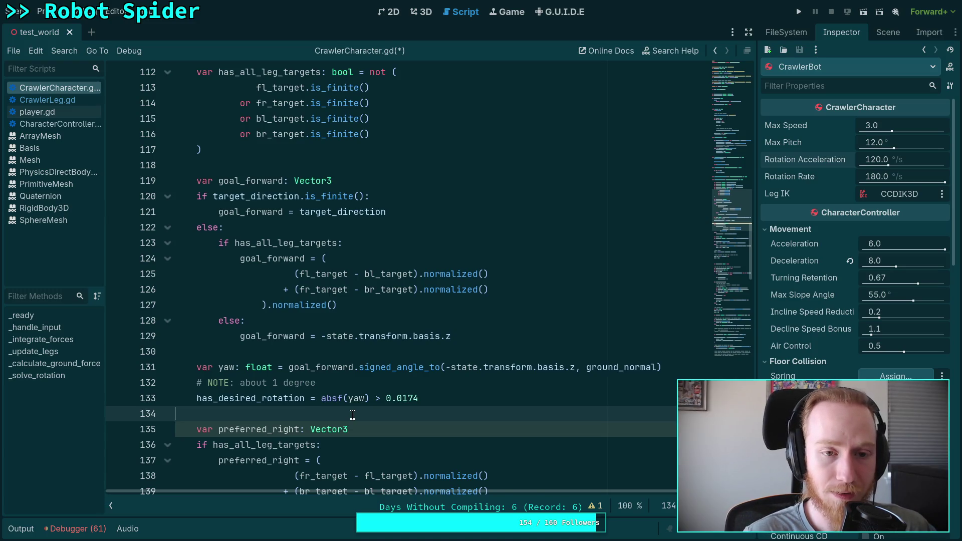
pyautogui.scroll(-10, 353, 414)
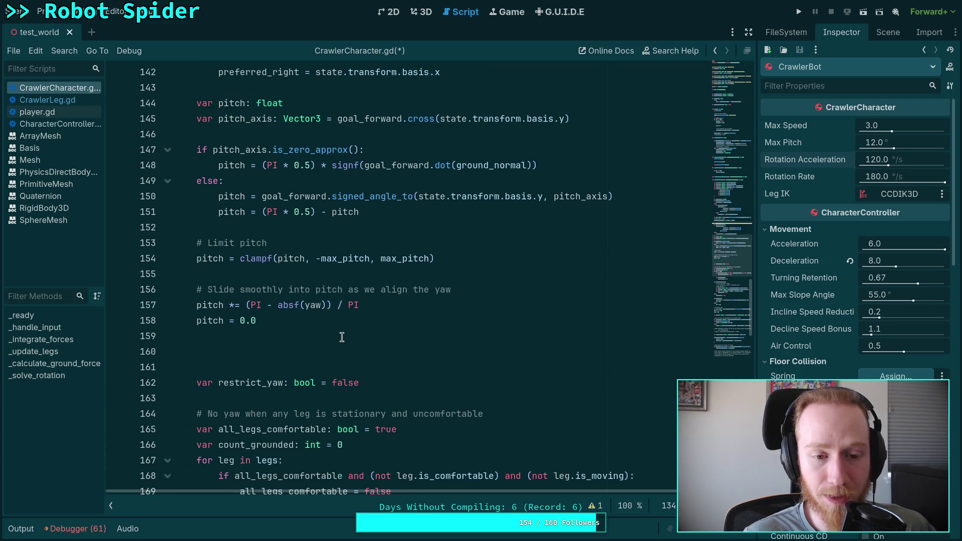
pyautogui.scroll(-10, 341, 337)
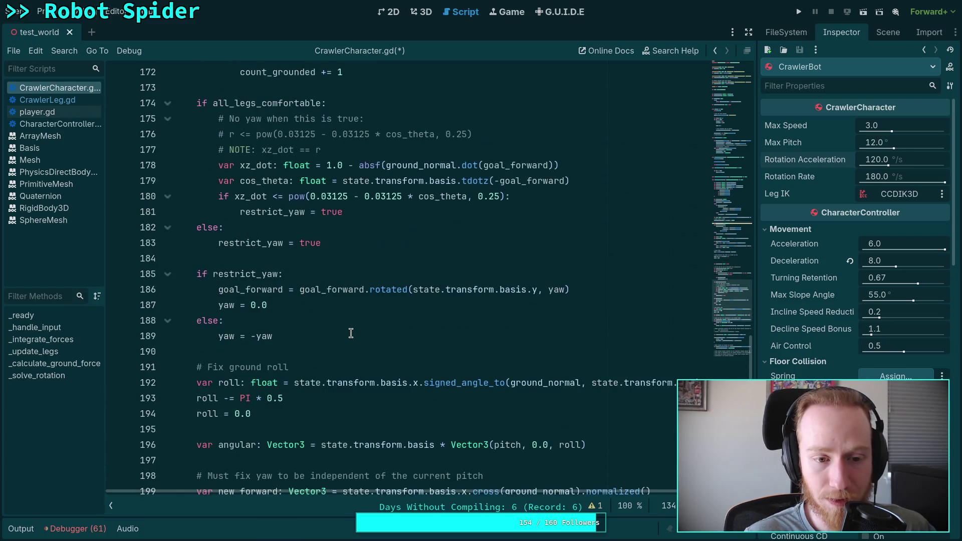
pyautogui.scroll(-4, 351, 333)
pyautogui.scroll(-7, 351, 334)
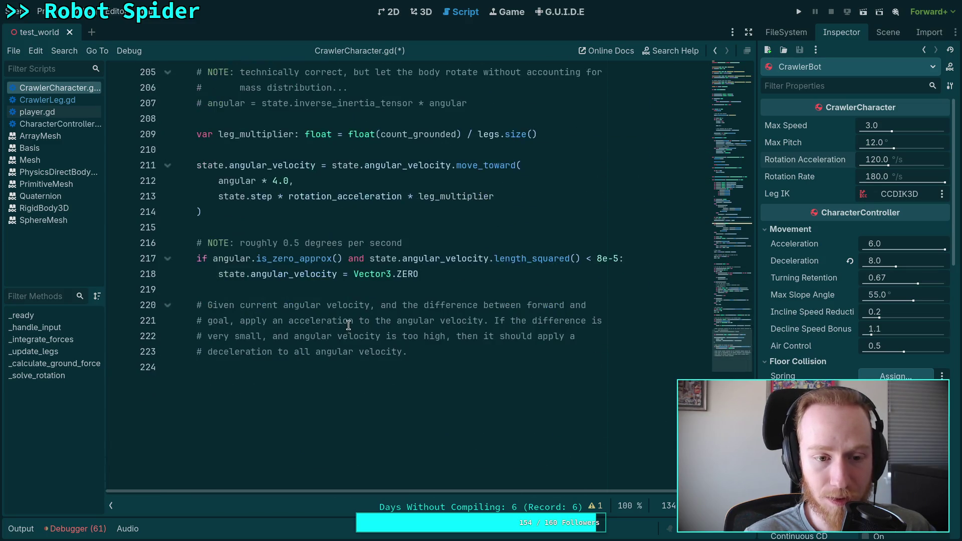
pyautogui.scroll(10, 349, 325)
pyautogui.scroll(20, 349, 325)
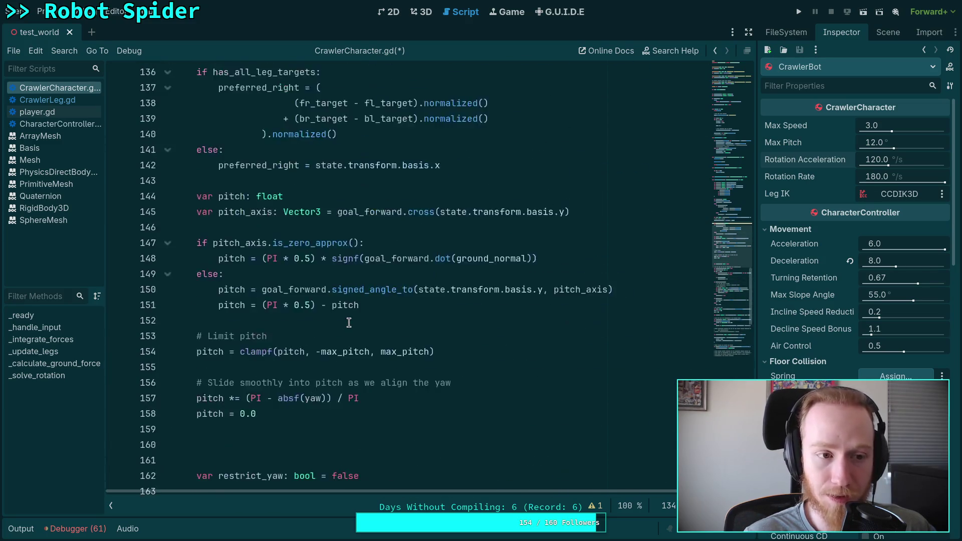
pyautogui.scroll(-15, 281, 298)
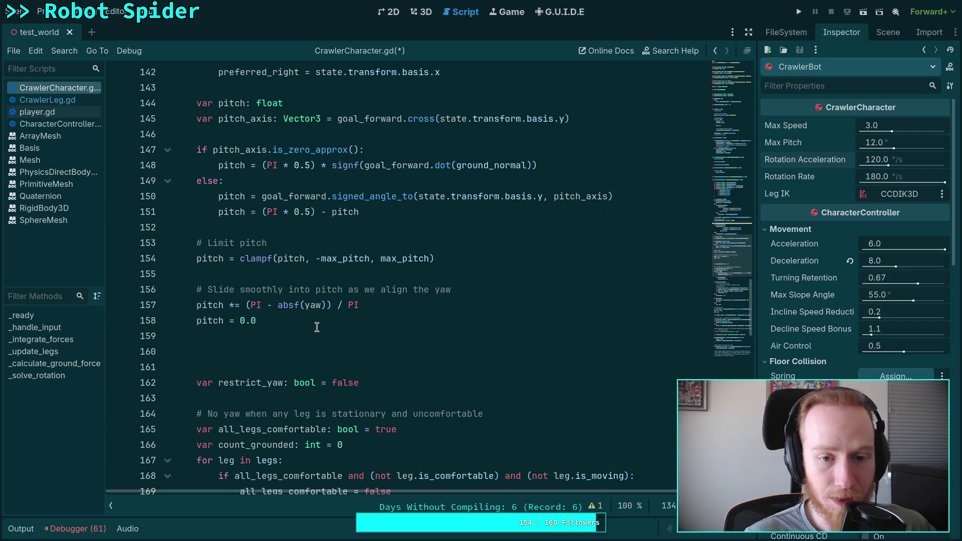
pyautogui.click(250, 266)
pyautogui.moveTo(435, 258)
pyautogui.mouseDown()
pyautogui.moveTo(208, 270)
pyautogui.moveTo(205, 262)
pyautogui.mouseUp()
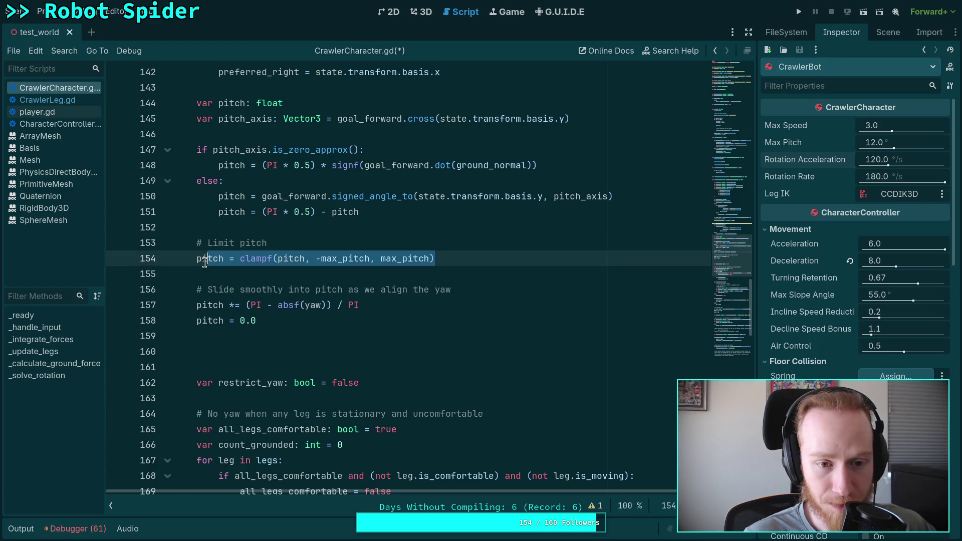
pyautogui.moveTo(359, 212); pyautogui.dragTo(283, 195)
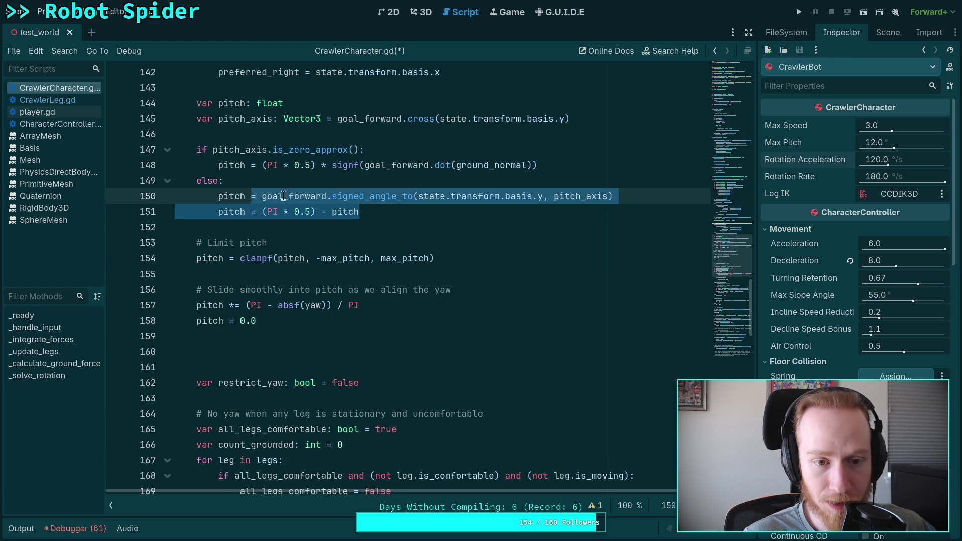
pyautogui.click(402, 243)
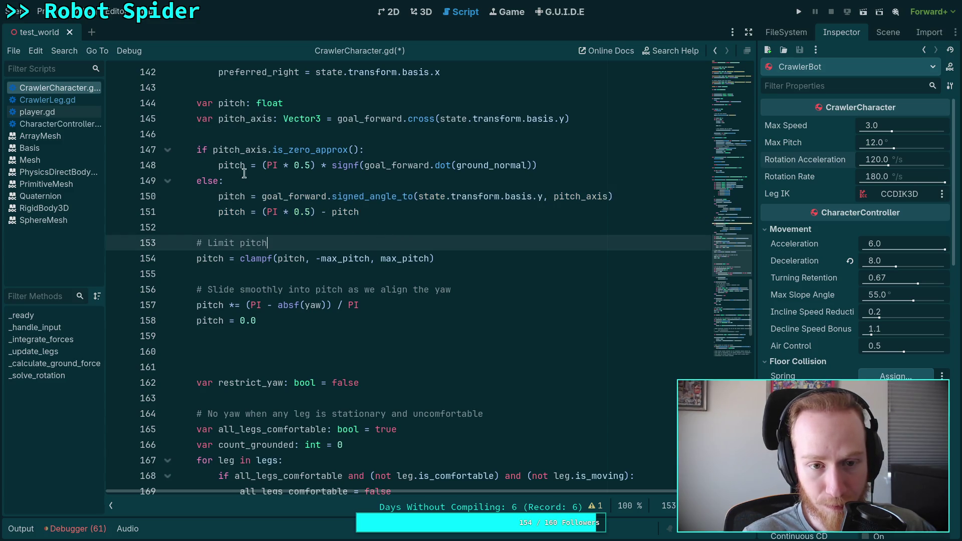
pyautogui.moveTo(309, 165); pyautogui.dragTo(474, 165)
pyautogui.click(381, 196)
pyautogui.click(548, 168)
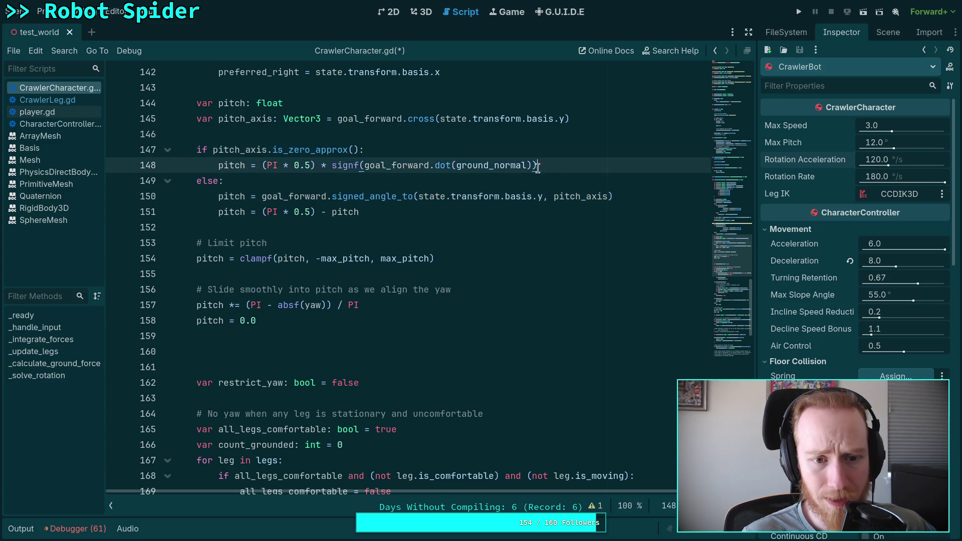
pyautogui.click(404, 182)
pyautogui.doubleClick(397, 165)
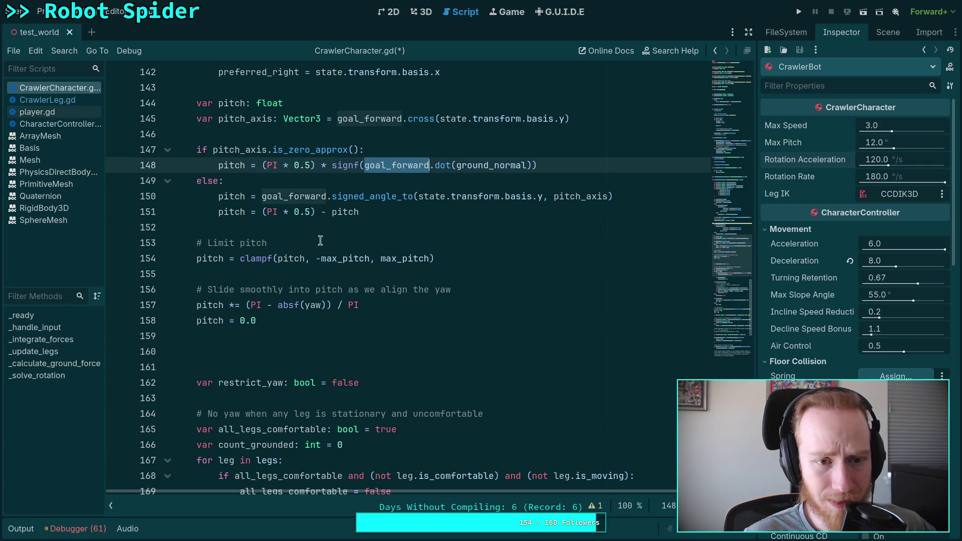
pyautogui.moveTo(409, 253)
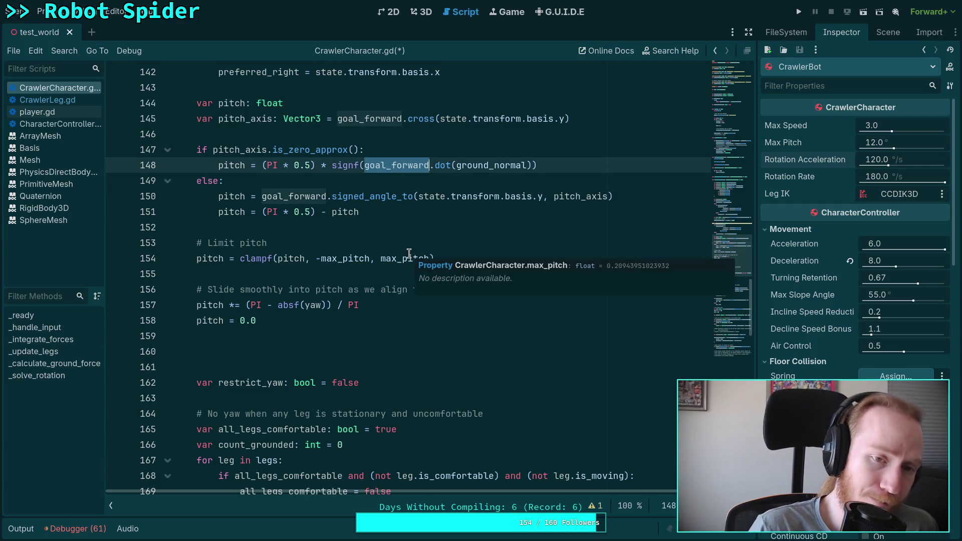
pyautogui.click(316, 357)
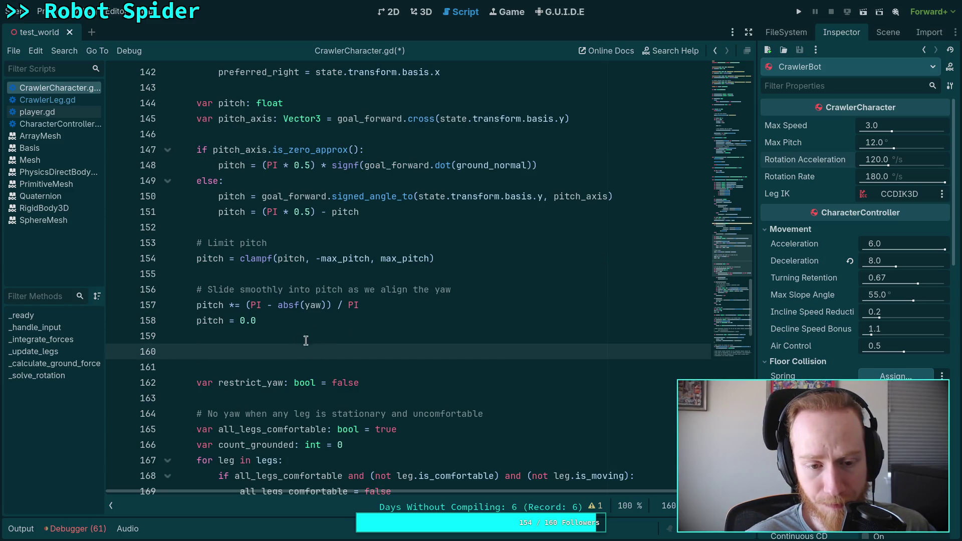
pyautogui.moveTo(360, 305); pyautogui.dragTo(211, 304)
pyautogui.click(197, 305)
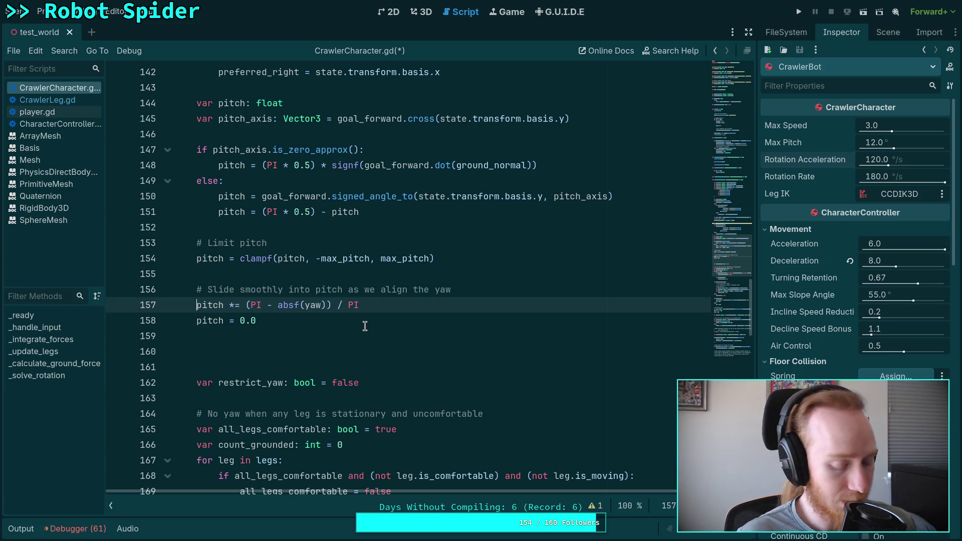
pyautogui.hotkey('ctrl', 'k')
# Try adding TODO to the Slide smoothly comment, then take it back out
pyautogui.click(212, 293)
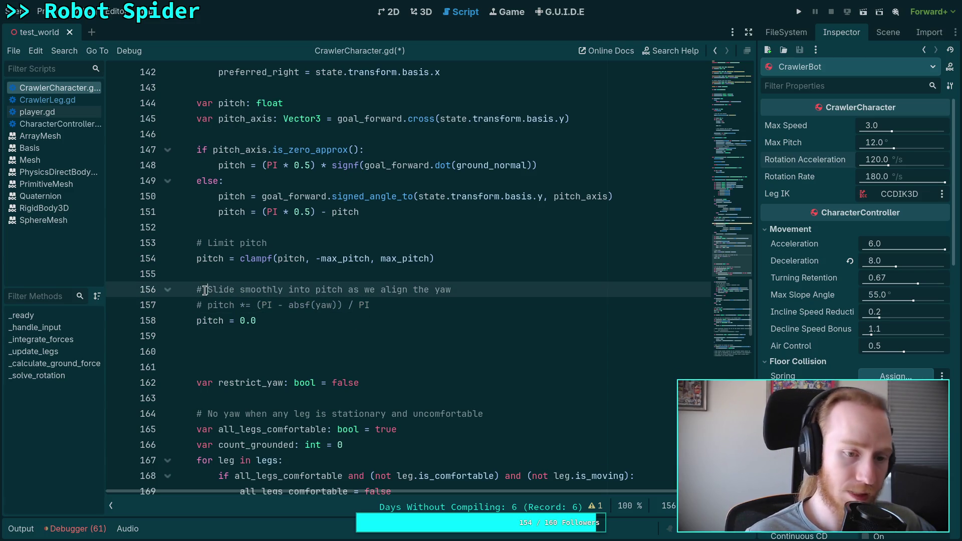
pyautogui.write('TODO')
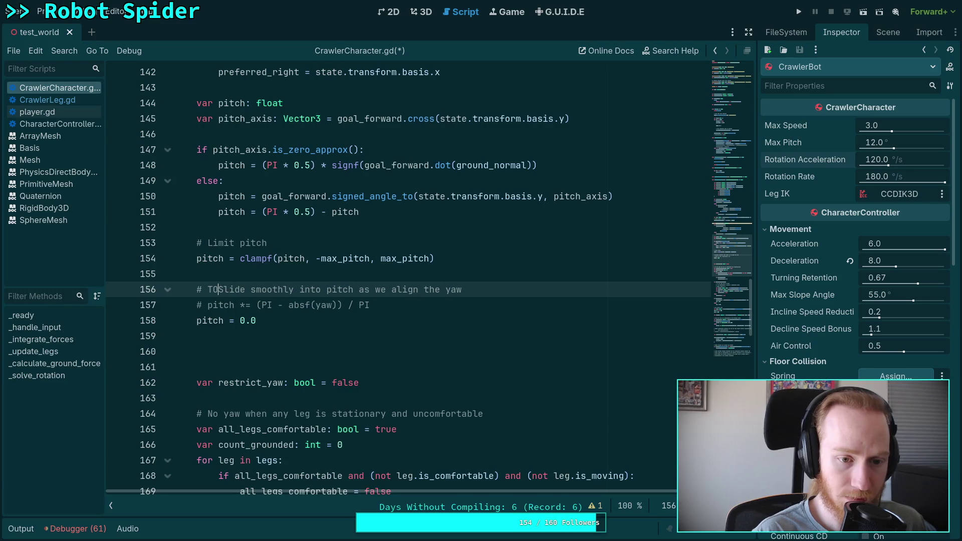
pyautogui.press('BackSpace')
pyautogui.press('BackSpace')
pyautogui.press('BackSpace')
pyautogui.press('Up')
pyautogui.press('Up')
pyautogui.press('Up')
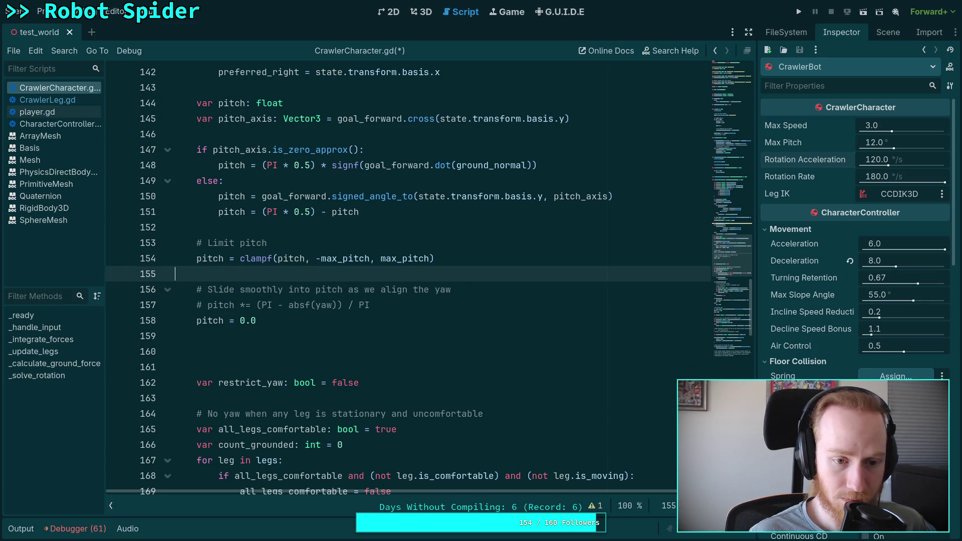
pyautogui.press('Down')
pyautogui.press('Down')
# Comment out the pitch clamp on line 154 and delete the Limit pitch lines
pyautogui.click(430, 259)
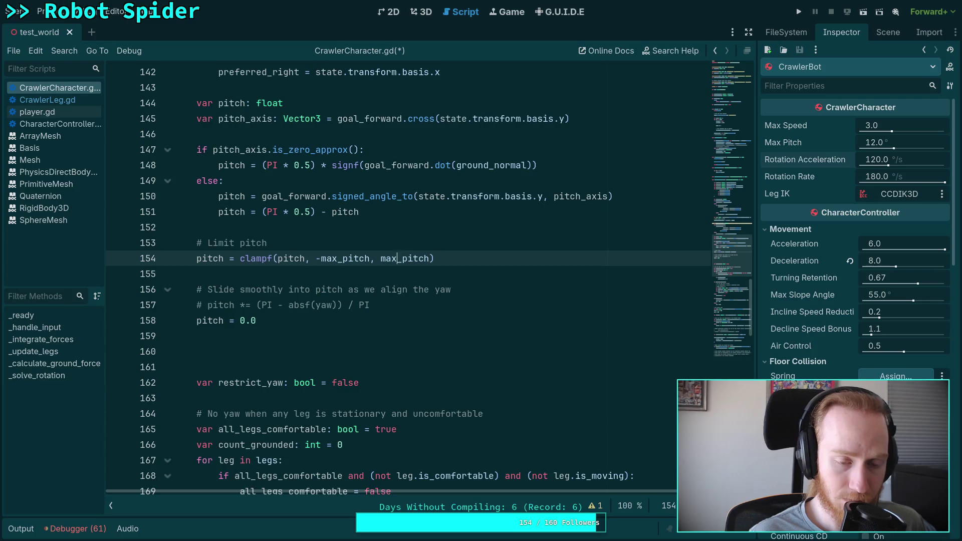
pyautogui.hotkey('ctrl', 'k')
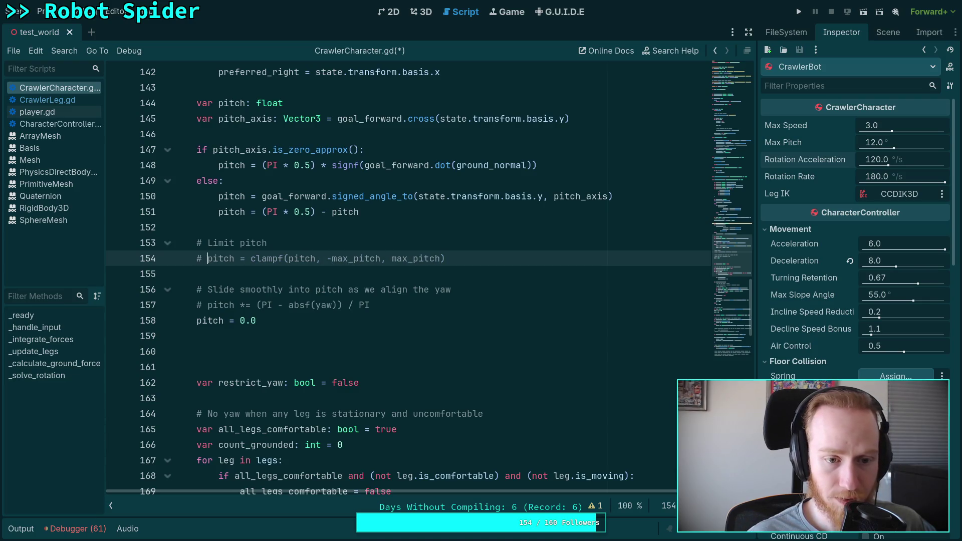
pyautogui.press('Up')
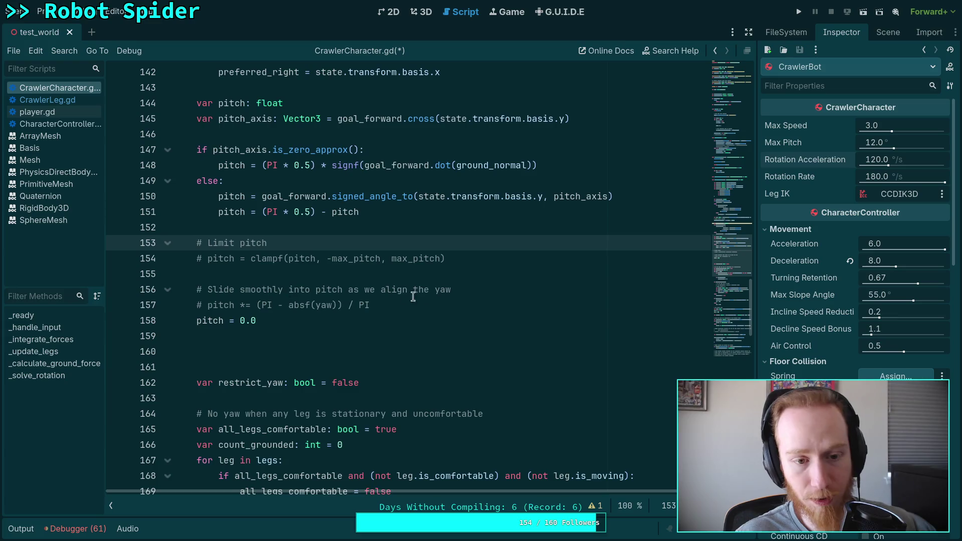
pyautogui.click(482, 257)
pyautogui.hotkey('shift', 'Up')
pyautogui.hotkey('ctrl', 'shift', 'k')
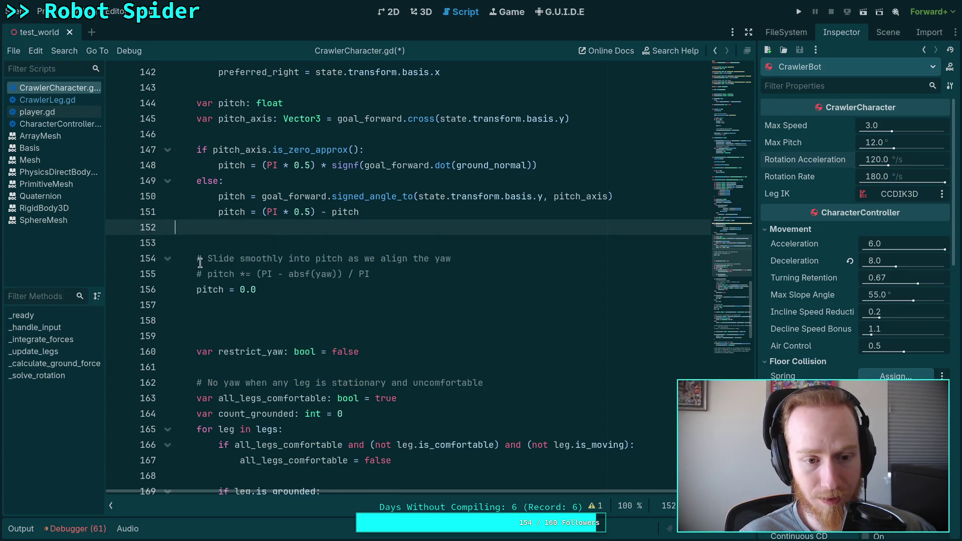
# Prefix the Slide smoothly comment with 'TODO:' and delete the empty lines after pitch = 0.0
pyautogui.click(208, 258)
pyautogui.write('TODO:')
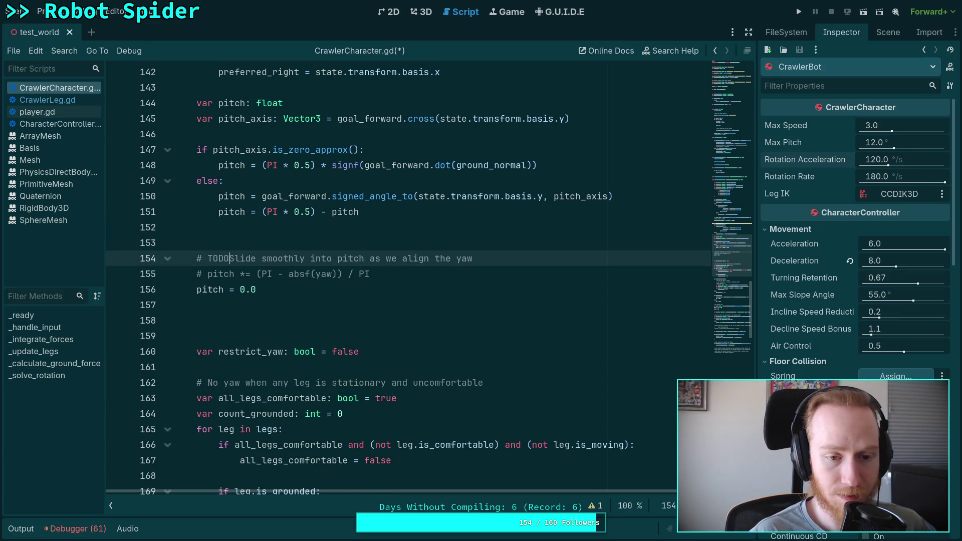
pyautogui.click(404, 315)
pyautogui.hotkey('shift', 'Up')
pyautogui.hotkey('shift', 'Up')
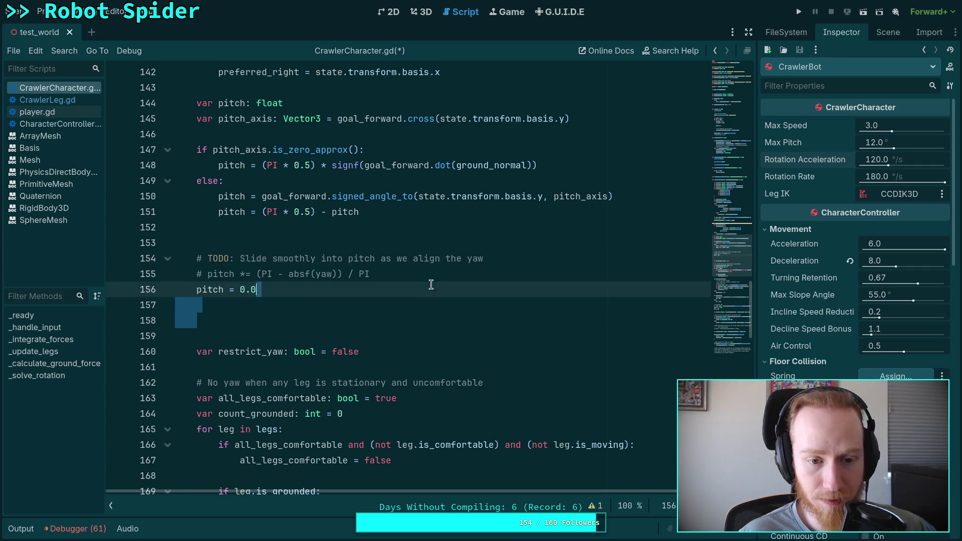
pyautogui.hotkey('ctrl', 'shift', 'k')
pyautogui.scroll(3, 434, 311)
# Select the rotation block starting at line 144, delete it, then restore it with undo
pyautogui.moveTo(359, 349)
pyautogui.mouseDown()
pyautogui.moveTo(253, 286)
pyautogui.moveTo(135, 284)
pyautogui.moveTo(142, 281)
pyautogui.moveTo(145, 377)
pyautogui.mouseUp()
pyautogui.scroll(3, 140, 284)
pyautogui.scroll(2, 148, 333)
pyautogui.scroll(-2, 145, 377)
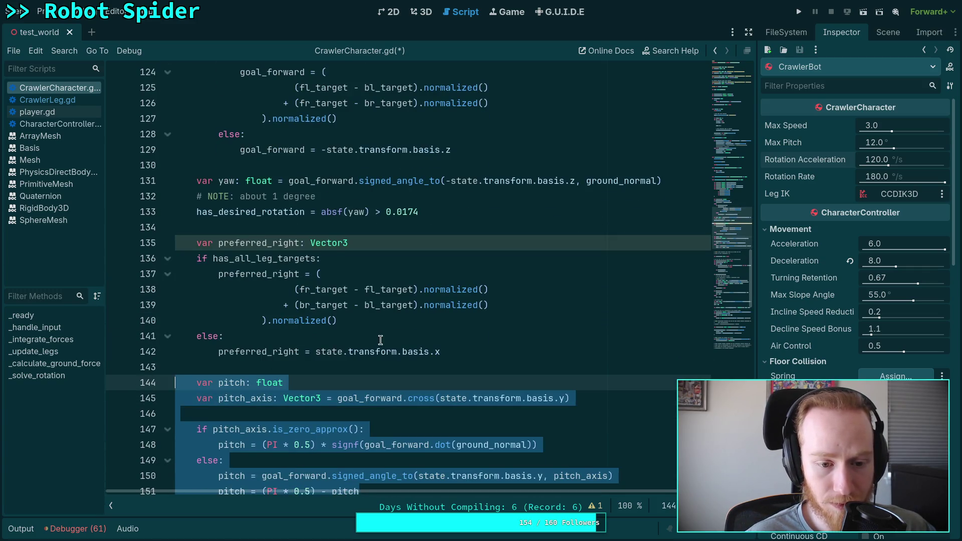
pyautogui.press('Delete')
pyautogui.scroll(3, 362, 336)
pyautogui.hotkey('ctrl', 'z')
# Reselect part of the rotation code and review the angular calculation down to line 194
pyautogui.moveTo(473, 322)
pyautogui.mouseDown()
pyautogui.moveTo(458, 265)
pyautogui.moveTo(457, 281)
pyautogui.moveTo(504, 358)
pyautogui.moveTo(505, 383)
pyautogui.moveTo(518, 279)
pyautogui.mouseUp()
pyautogui.scroll(3, 457, 276)
pyautogui.scroll(2, 463, 288)
pyautogui.scroll(-1, 496, 341)
pyautogui.scroll(-3, 501, 370)
pyautogui.scroll(-3, 505, 383)
pyautogui.scroll(-3, 510, 347)
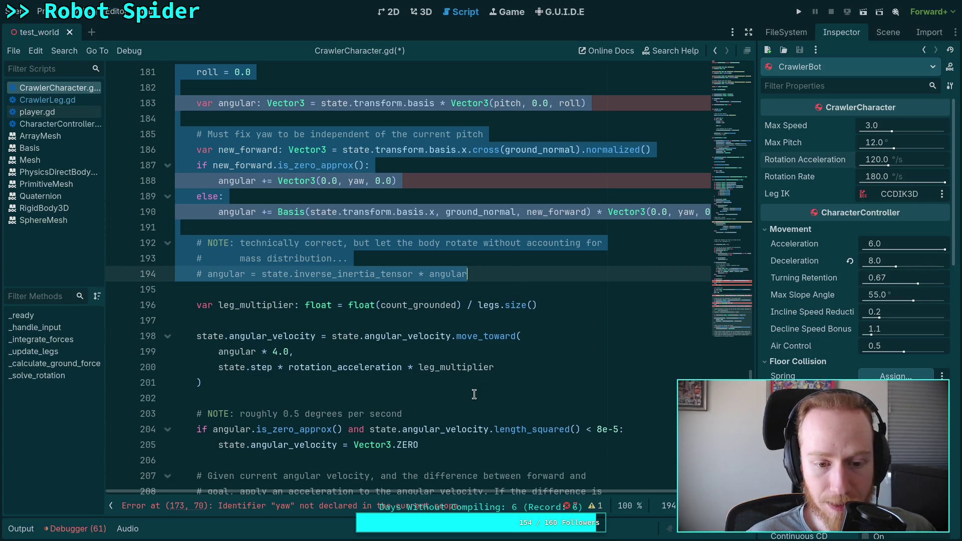
pyautogui.scroll(-3, 474, 394)
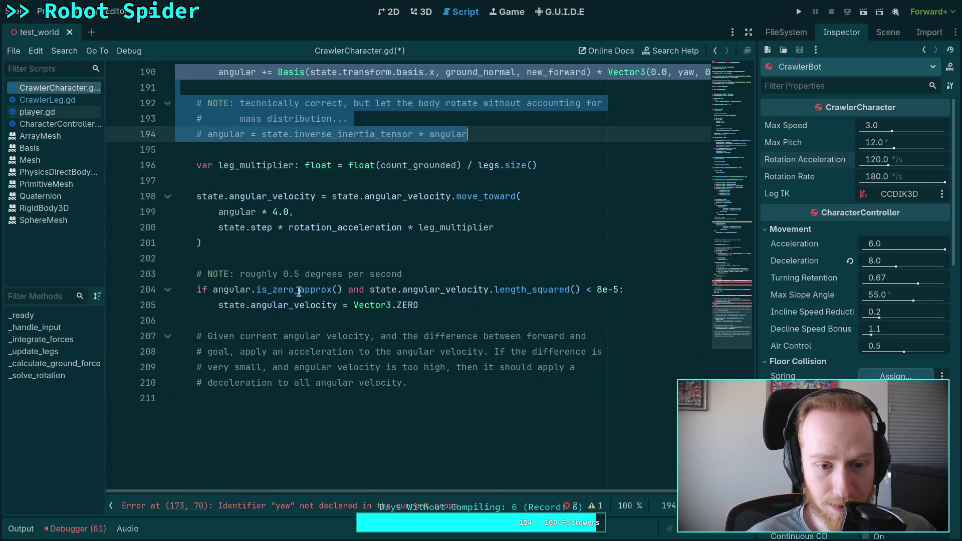
pyautogui.scroll(2, 320, 330)
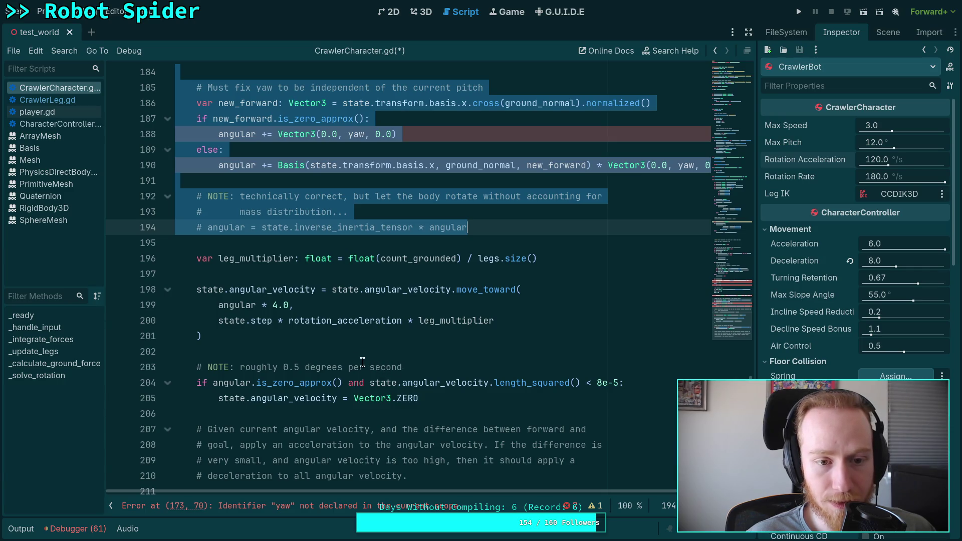
pyautogui.scroll(1, 342, 360)
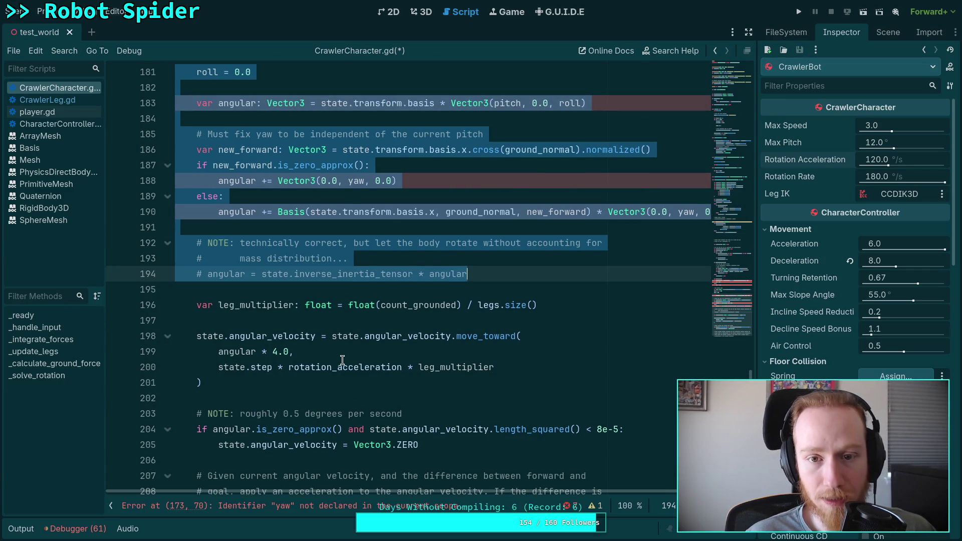